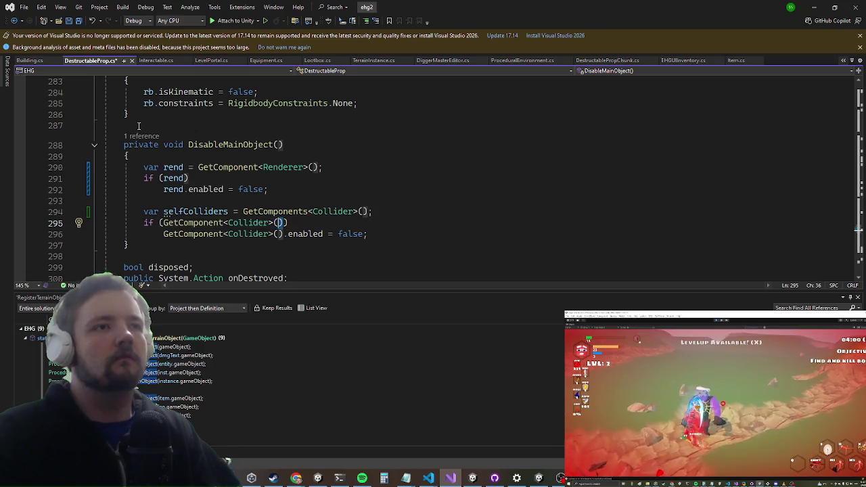
Wrap the collider-disabling code in an if (selfColliders.Length>0) block
{"action": "type", "text": "self"}
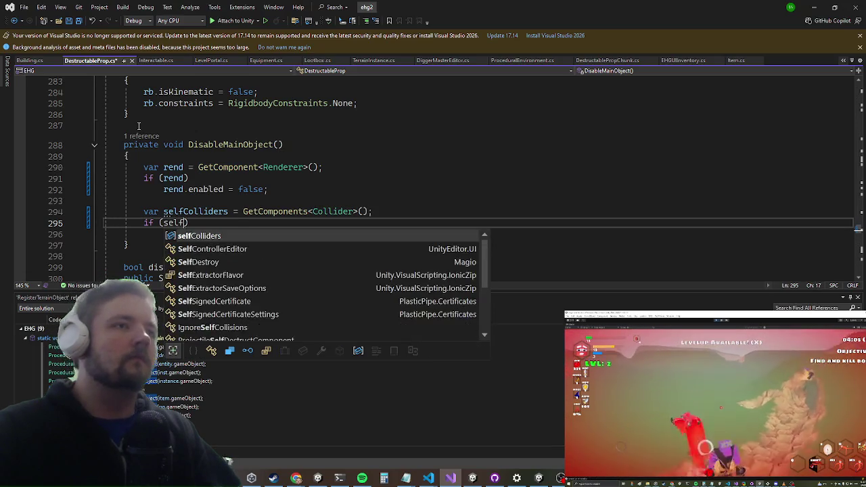
{"action": "key", "text": "Tab"}
{"action": "type", "text": ".L>0"}
{"action": "key", "text": "Down"}
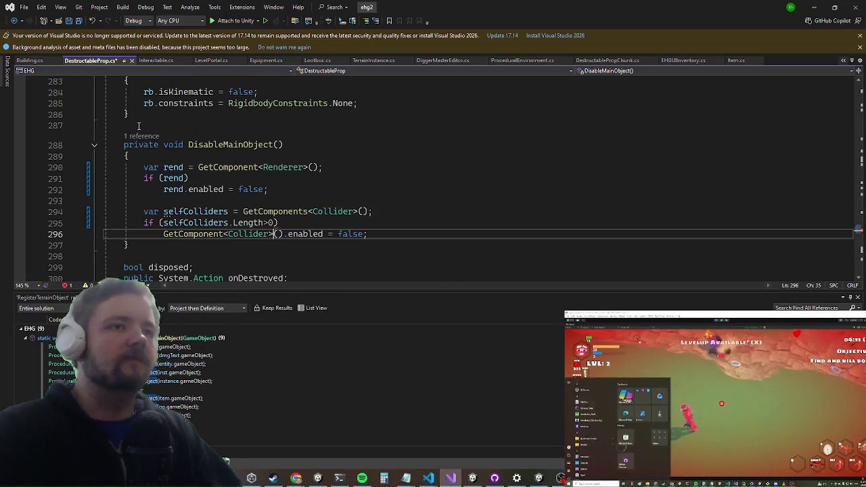
{"action": "key", "text": "Right"}
{"action": "key", "text": "Right"}
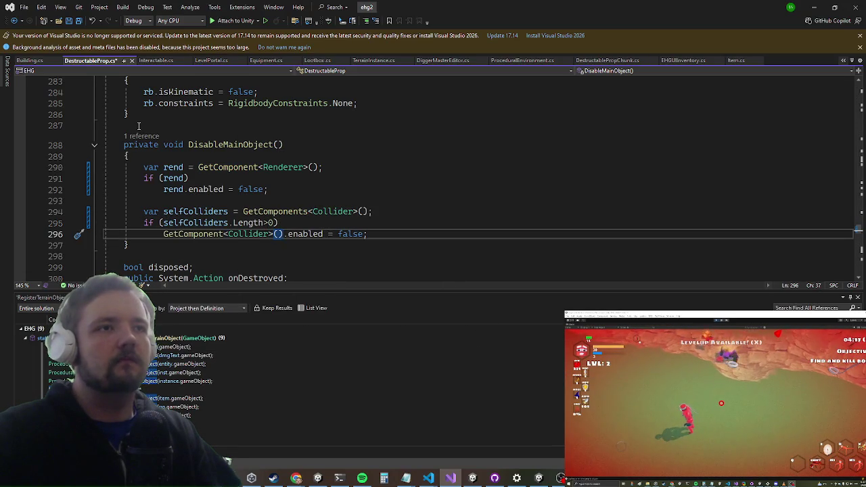
{"action": "key", "text": "Home"}
{"action": "key", "text": "Return"}
{"action": "type", "text": "{"}
{"action": "key", "text": "Return"}
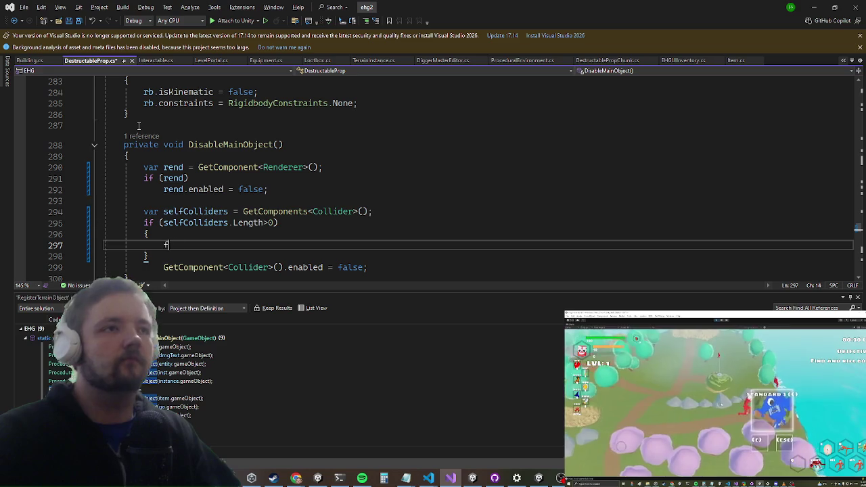
Add a for loop setting selfColliders[i].enabled = false, then return to Unity
{"action": "type", "text": "for"}
{"action": "key", "text": "Tab"}
{"action": "key", "text": "Tab"}
{"action": "type", "text": "se"}
{"action": "key", "text": "Tab"}
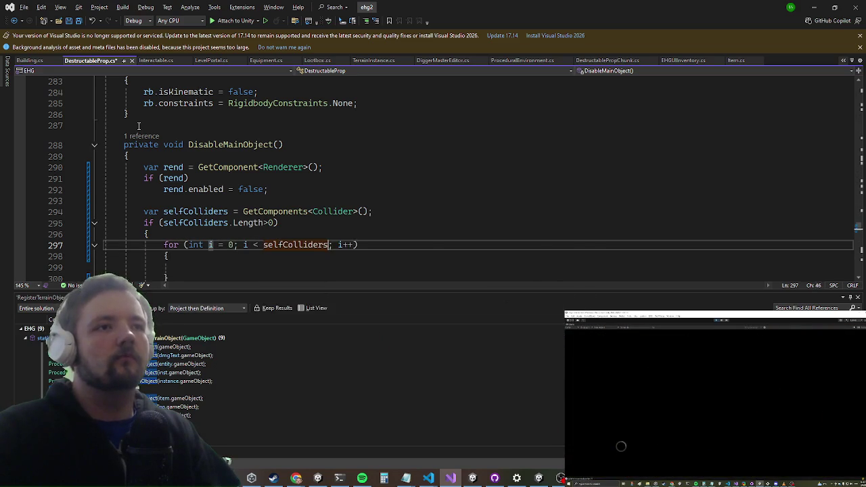
{"action": "type", "text": ".Length"}
{"action": "key", "text": "Down"}
{"action": "key", "text": "Down"}
{"action": "type", "text": "sel"}
{"action": "key", "text": "Tab"}
{"action": "type", "text": "[i"}
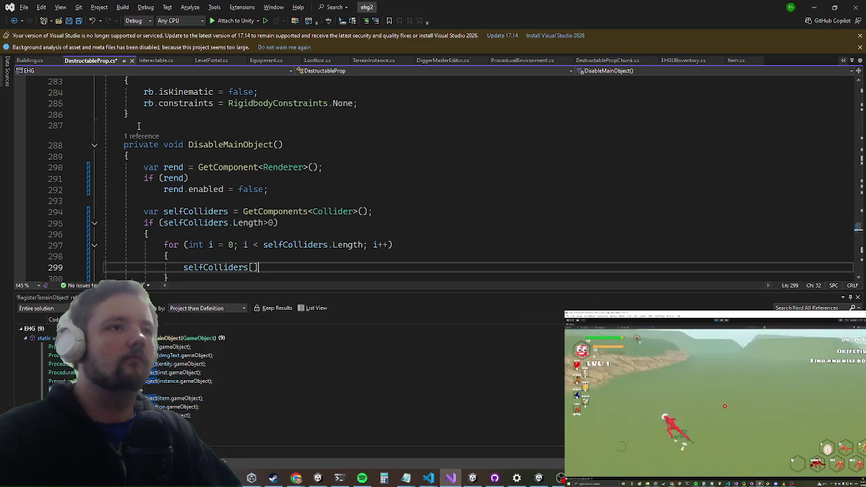
{"action": "type", "text": "].enabled = fa"}
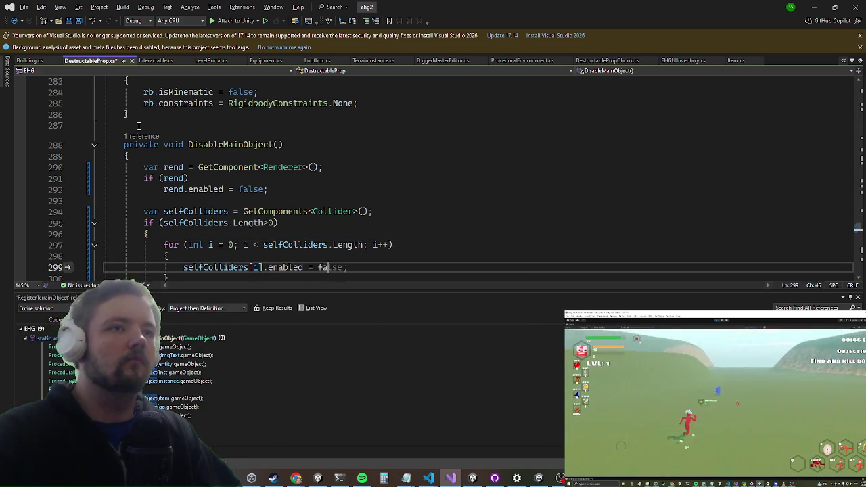
{"action": "key", "text": "Tab"}
{"action": "key", "text": "Down"}
{"action": "key", "text": "Down"}
{"action": "key", "text": "Down"}
{"action": "key", "text": "Escape"}
{"action": "key", "text": "Return"}
{"action": "key", "text": "Up"}
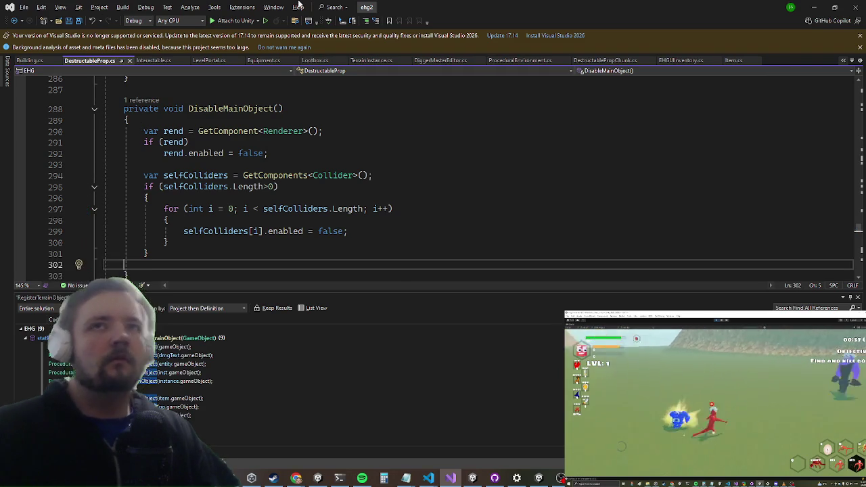
{"action": "key", "text": "alt+Tab"}
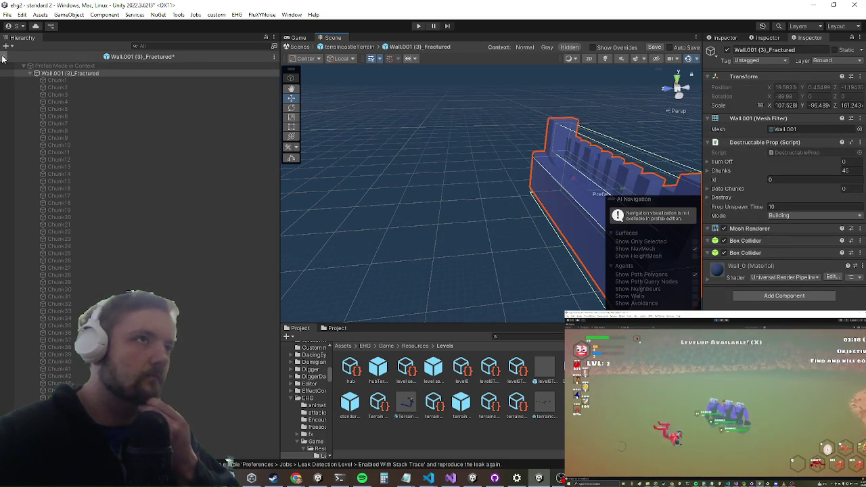
Save the Wall.001 (3)_Fractured prefab with Ctrl+S
{"action": "key", "text": "ctrl+s"}
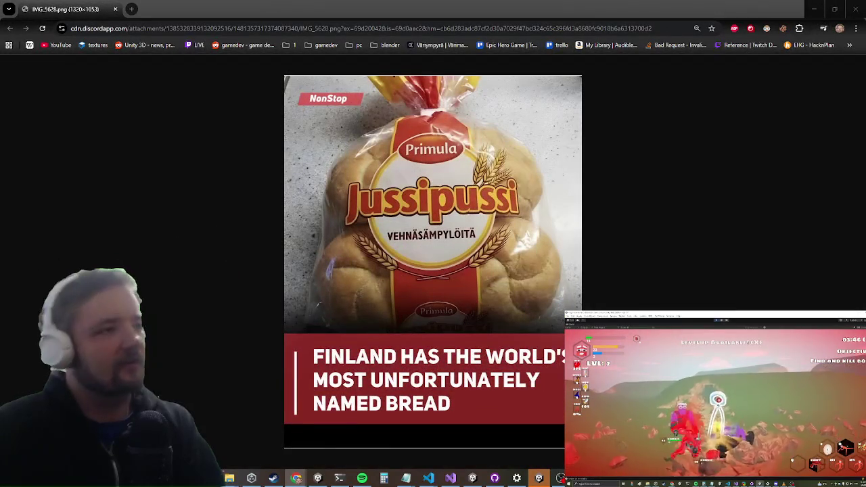
View the IMG_5628.png bread photo at full size and scroll to read its caption
{"action": "left_click", "coordinate": [482, 259]}
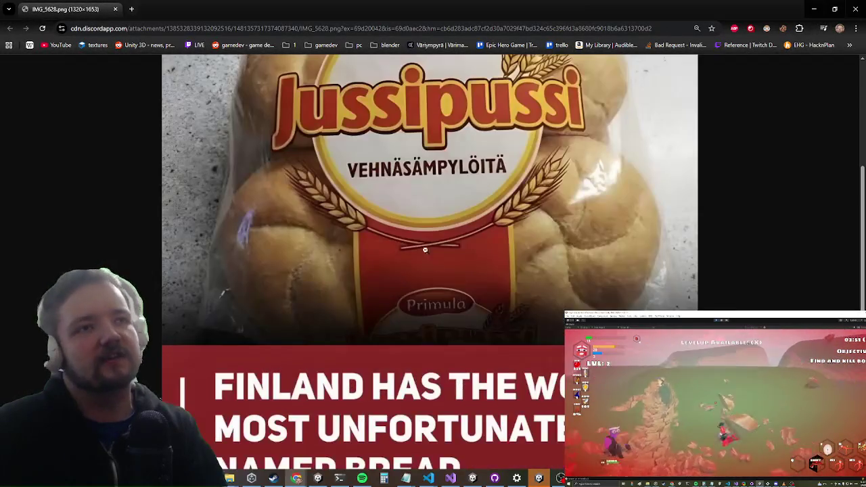
{"action": "scroll", "coordinate": [200, 357], "scroll_direction": "up", "scroll_amount": 3}
{"action": "scroll", "coordinate": [191, 257], "scroll_direction": "down", "scroll_amount": 5}
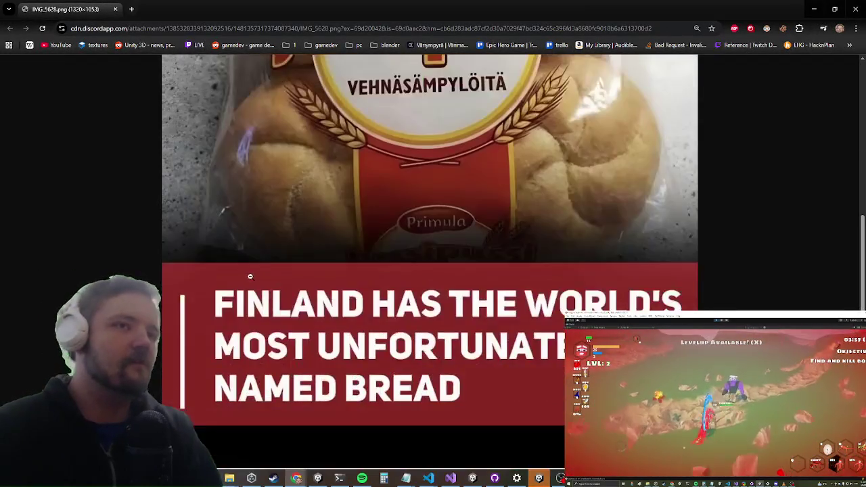
{"action": "scroll", "coordinate": [191, 257], "scroll_direction": "up", "scroll_amount": 5}
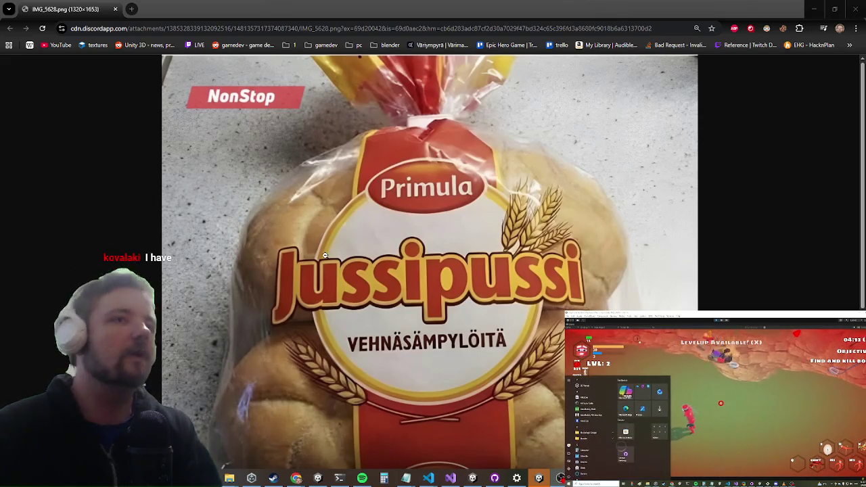
{"action": "key", "text": "Escape"}
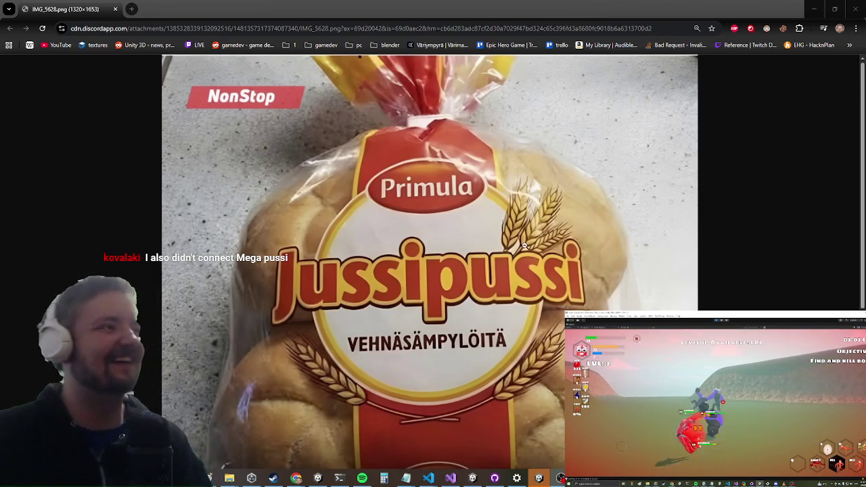
Scroll the bread photo slightly, then switch back to the Unity editor
{"action": "scroll", "coordinate": [430, 262], "scroll_direction": "down", "scroll_amount": 1}
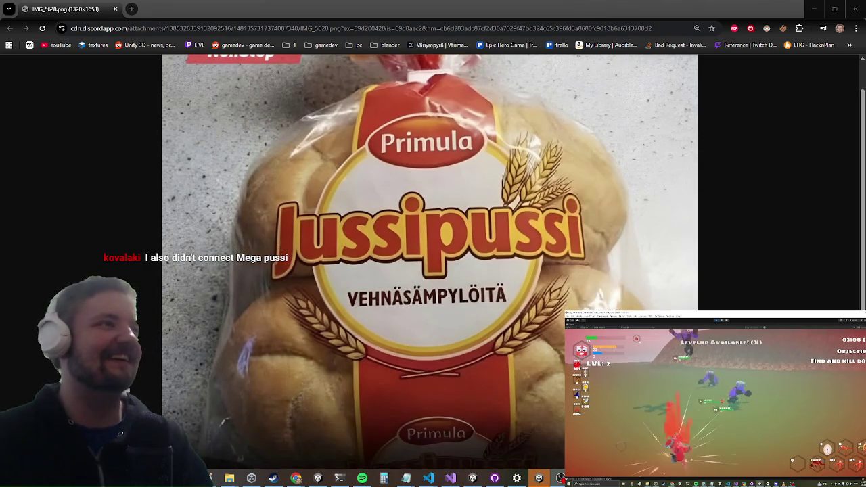
{"action": "left_click", "coordinate": [296, 478]}
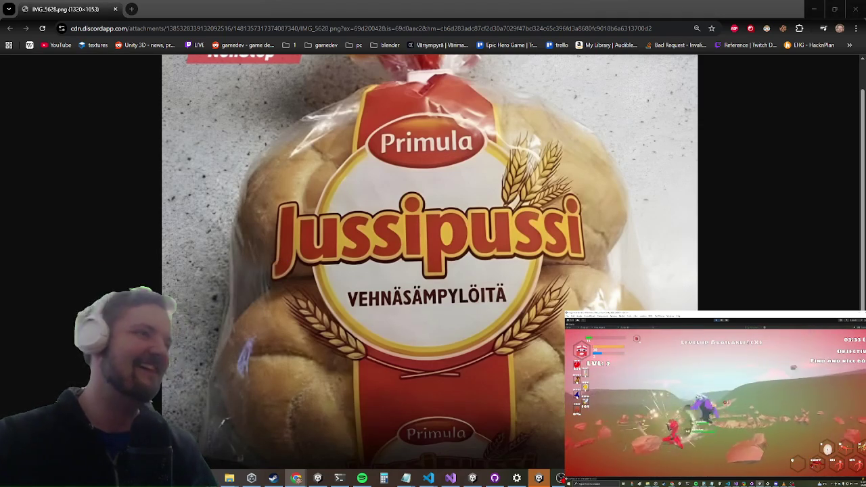
{"action": "key", "text": "alt+Tab"}
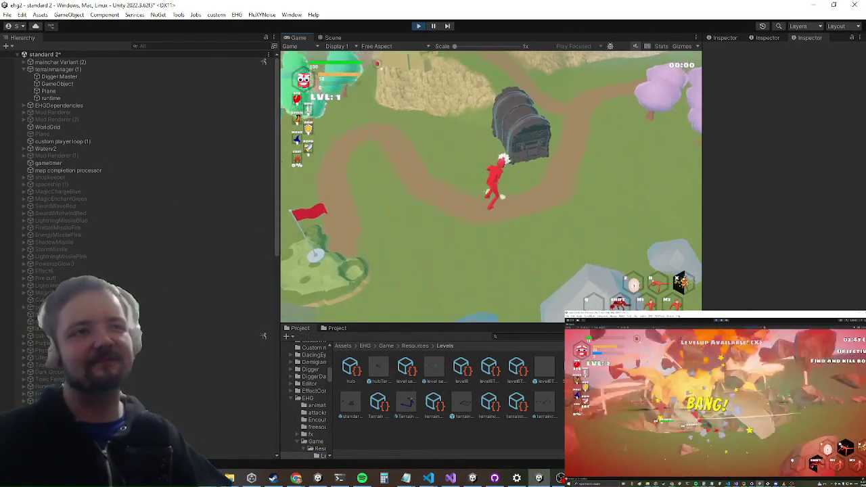
Maximize the Game view with Shift+Space while the level runs
{"action": "key", "text": "shift+space"}
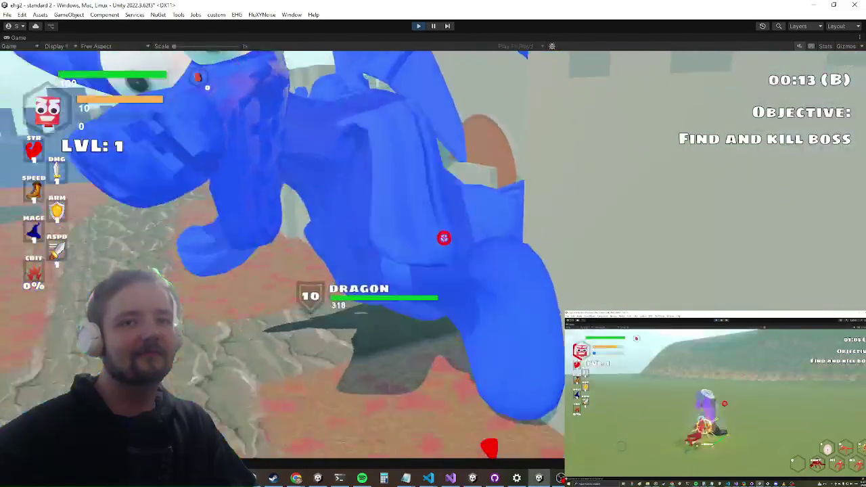
Run the character left across the courtyard to the castle wall, dash and spin-attack
{"action": "key", "text": "a"}
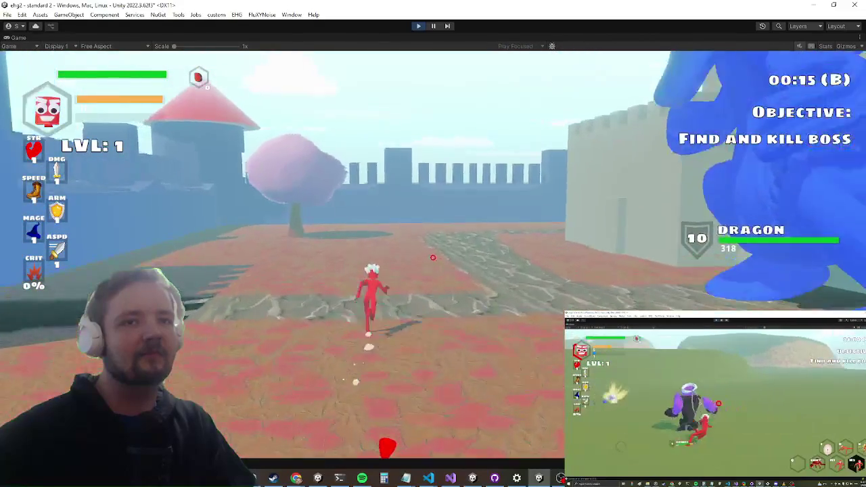
{"action": "key", "text": "a"}
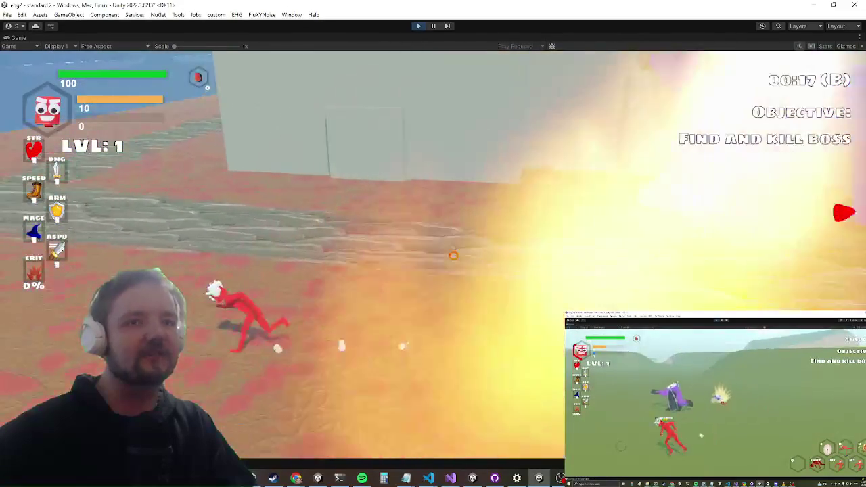
{"action": "key", "text": "a"}
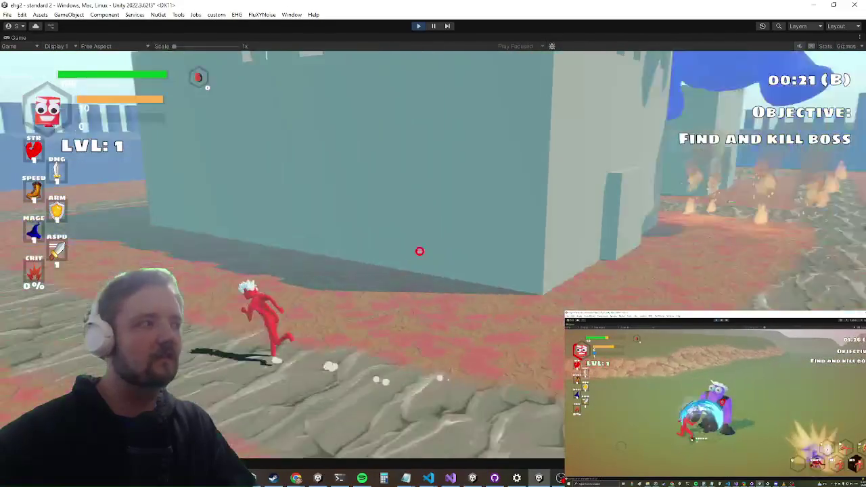
{"action": "key", "text": "w"}
{"action": "key", "text": "a"}
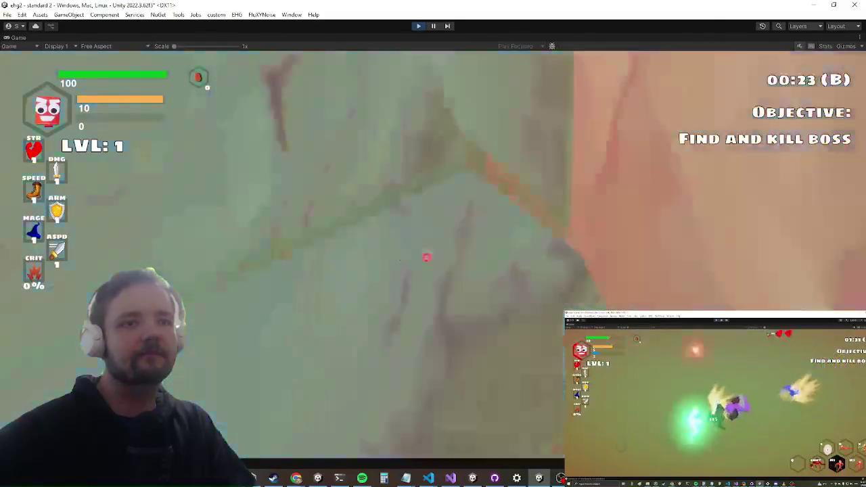
{"action": "key", "text": "w"}
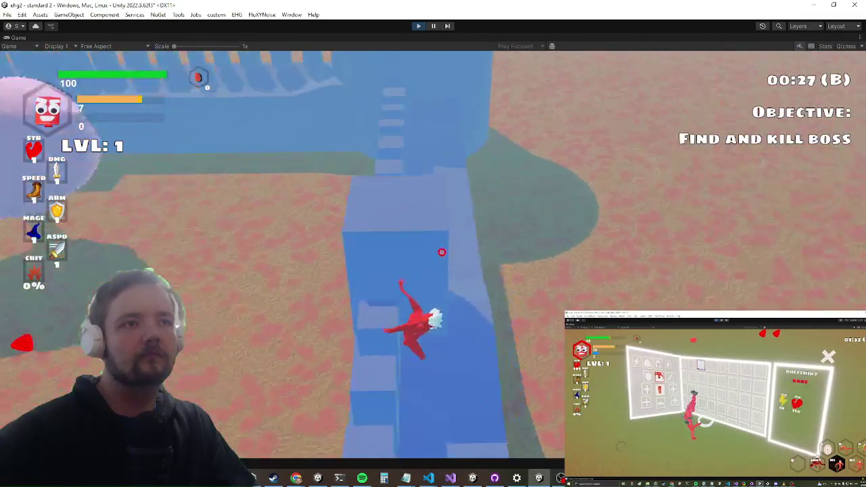
{"action": "key", "text": "shift"}
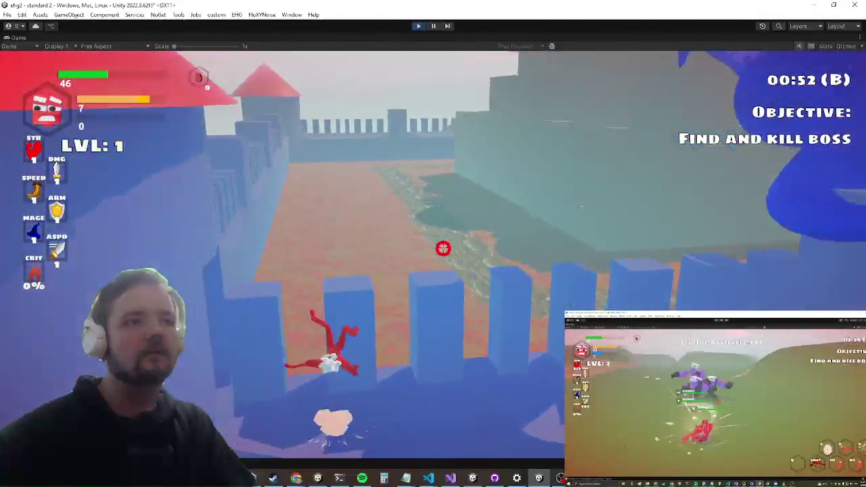
{"action": "left_click", "coordinate": [443, 248]}
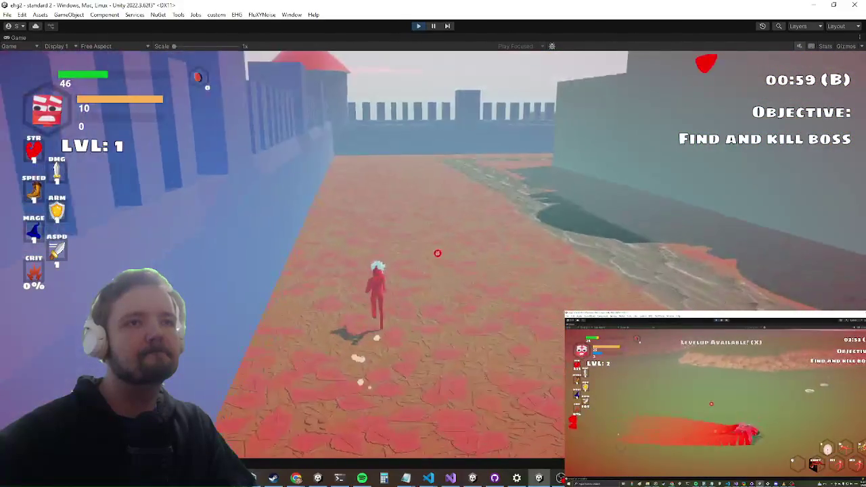
Run forward past the blue rock and across the terrain toward the castle
{"action": "key", "text": "w"}
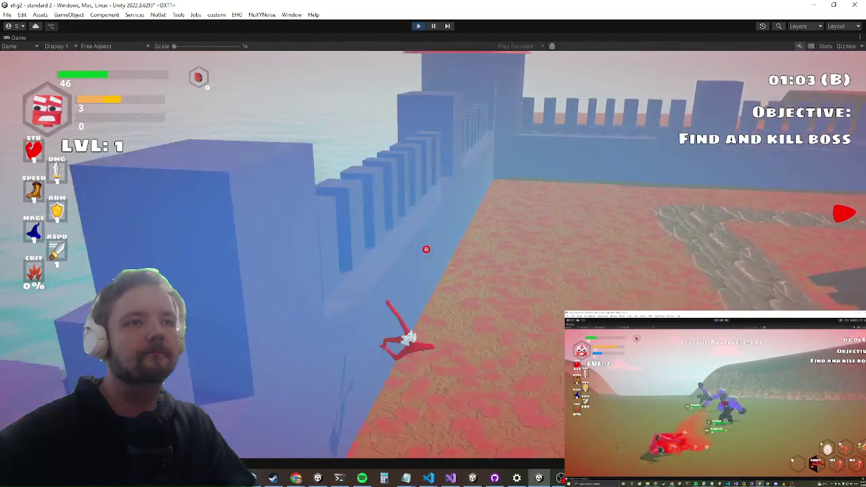
{"action": "key", "text": "w"}
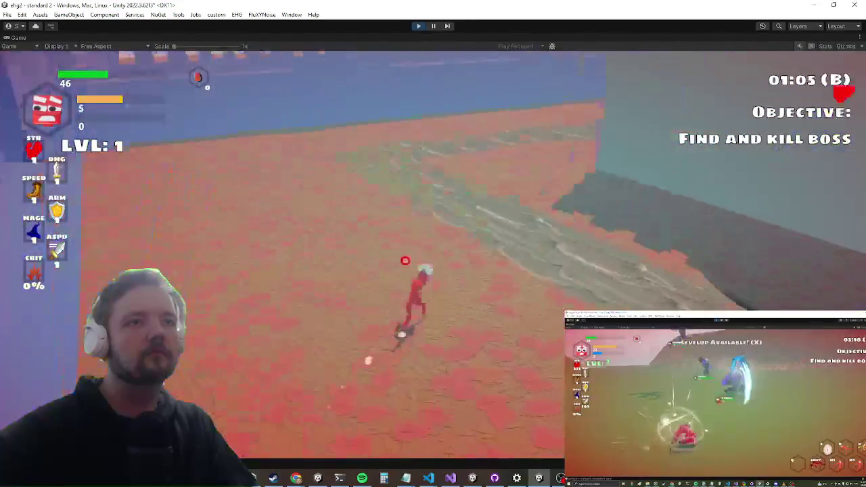
{"action": "key", "text": "w"}
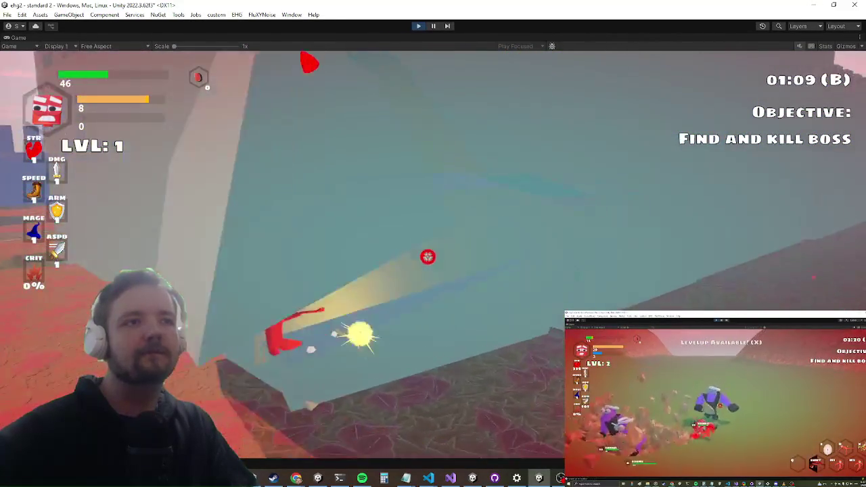
{"action": "key", "text": "w"}
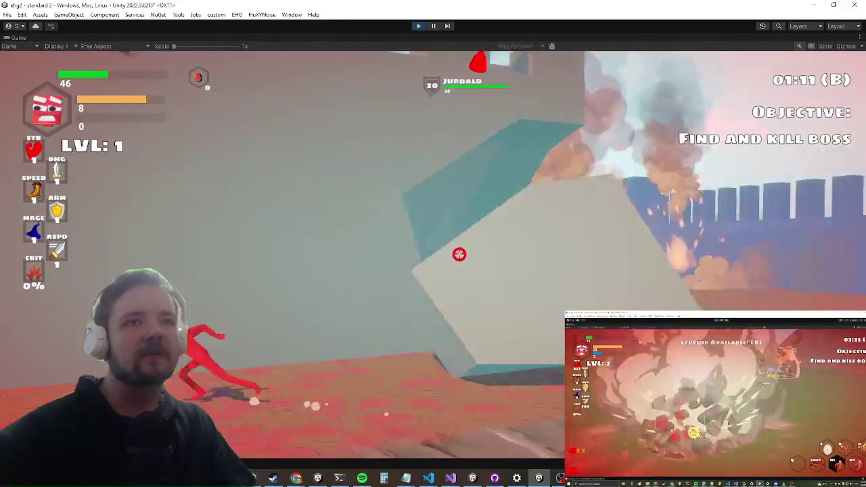
{"action": "key", "text": "w"}
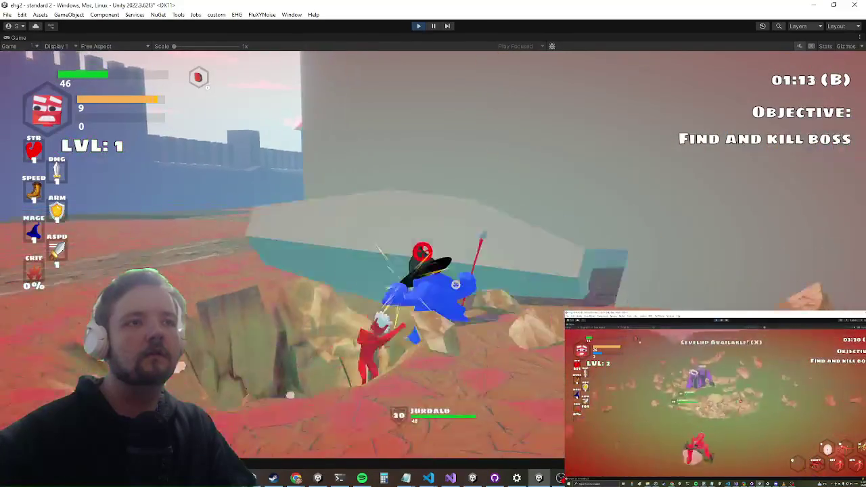
{"action": "key", "text": "w"}
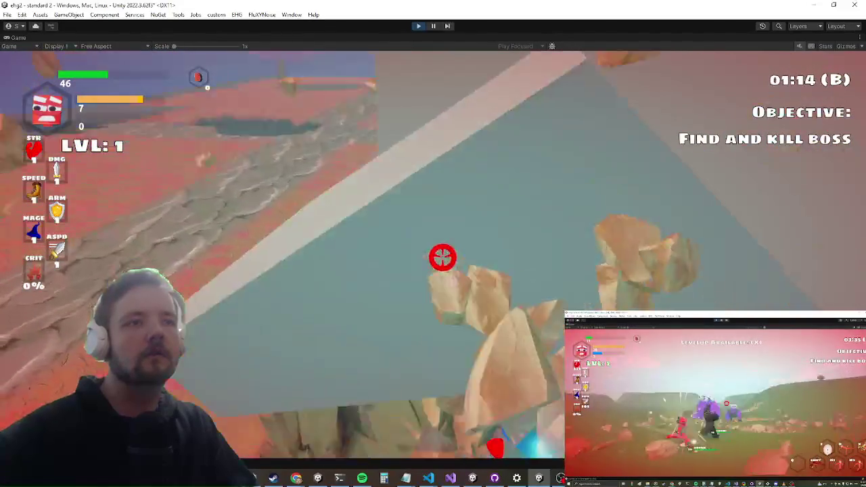
{"action": "key", "text": "w"}
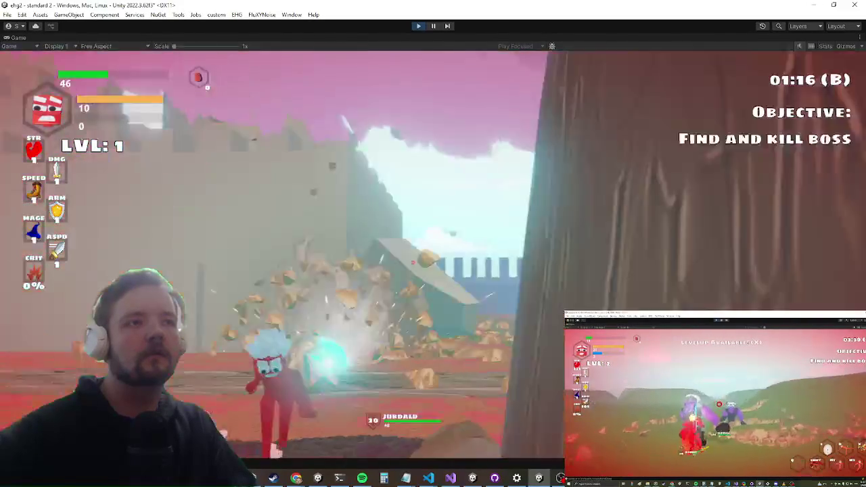
{"action": "key", "text": "w"}
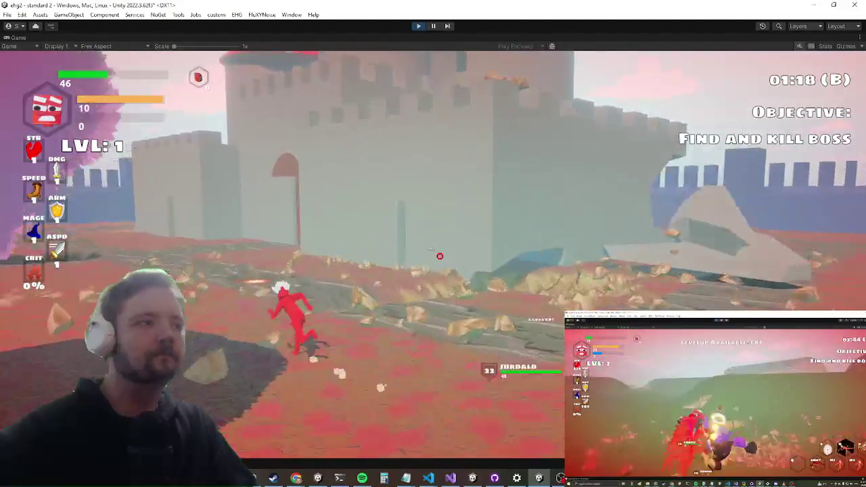
{"action": "key", "text": "w"}
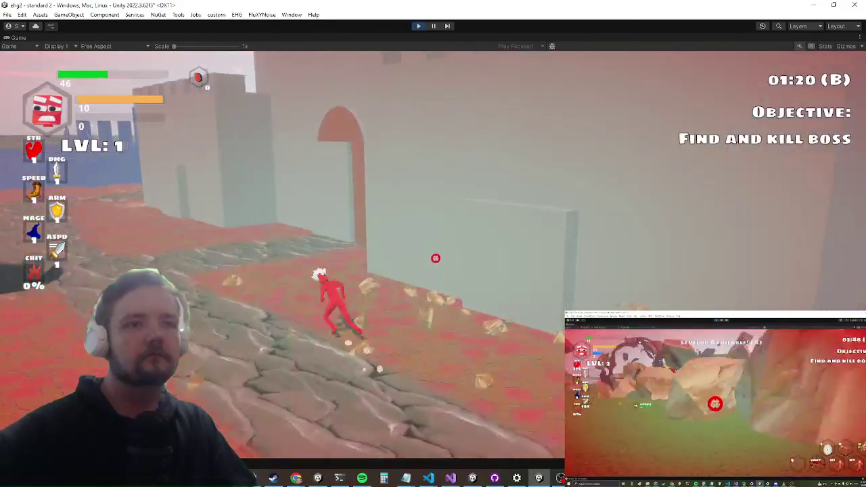
{"action": "key", "text": "w"}
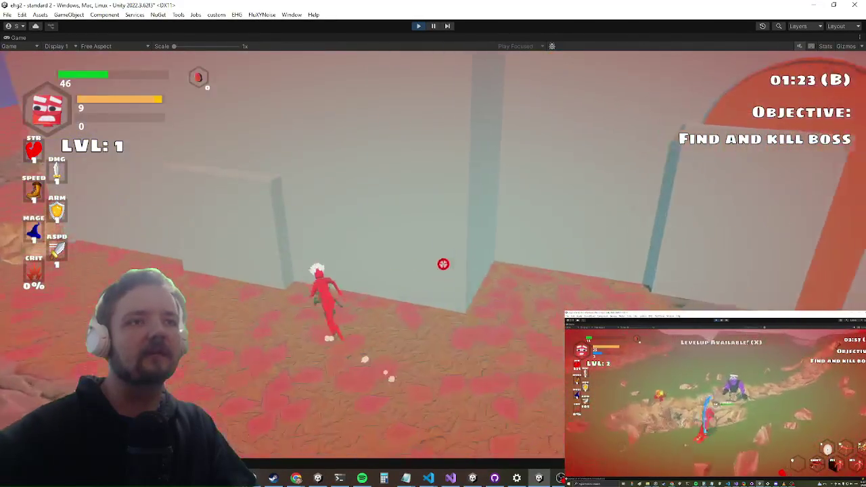
Attack repeatedly near the castle wall, jumping up over it
{"action": "left_click", "coordinate": [443, 264]}
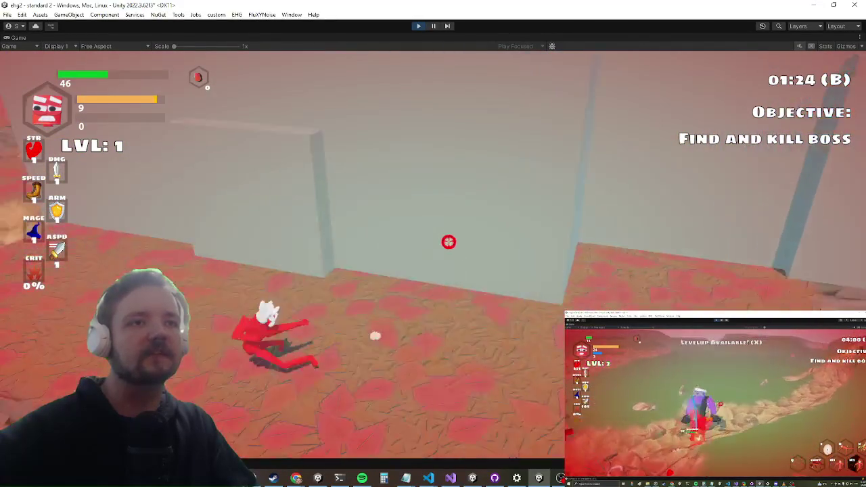
{"action": "left_click", "coordinate": [448, 242]}
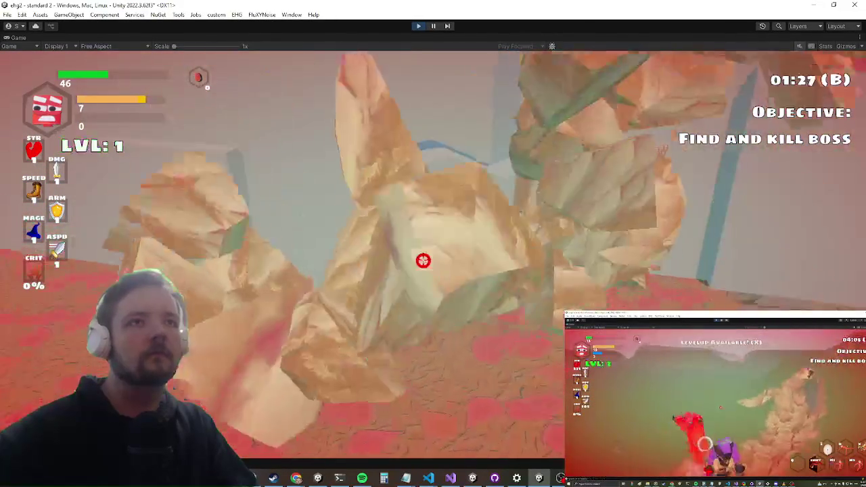
{"action": "left_click", "coordinate": [424, 259]}
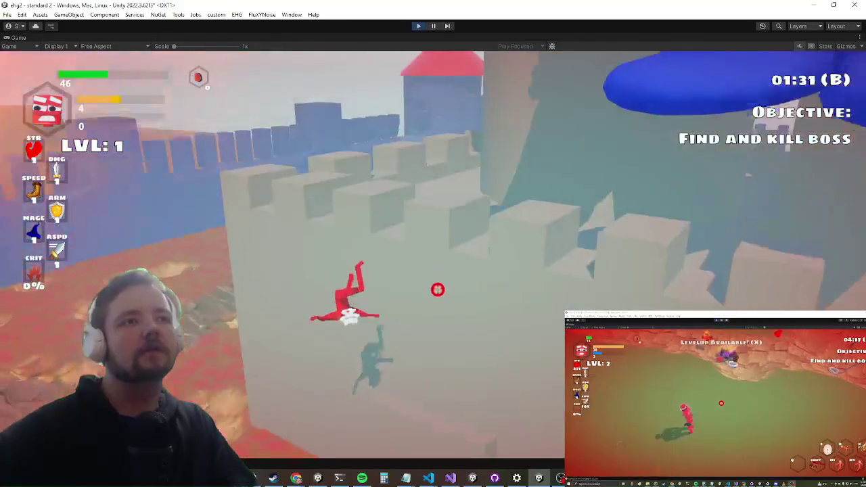
{"action": "left_click", "coordinate": [434, 257]}
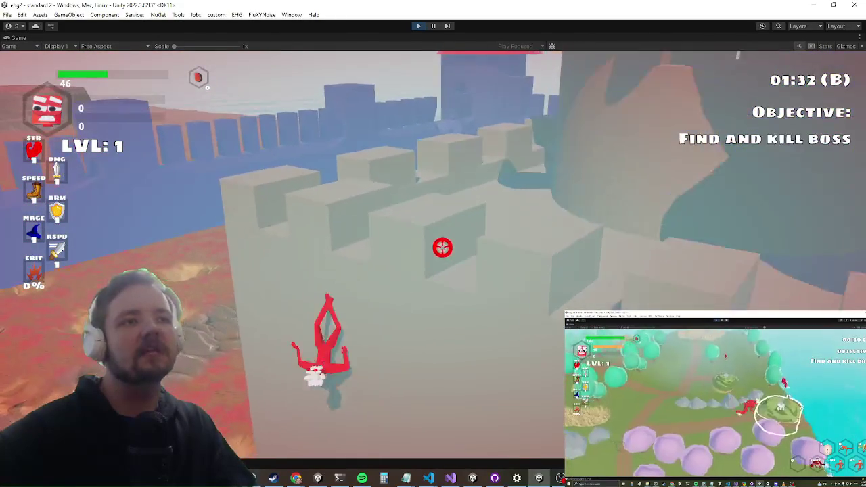
{"action": "left_click", "coordinate": [447, 263]}
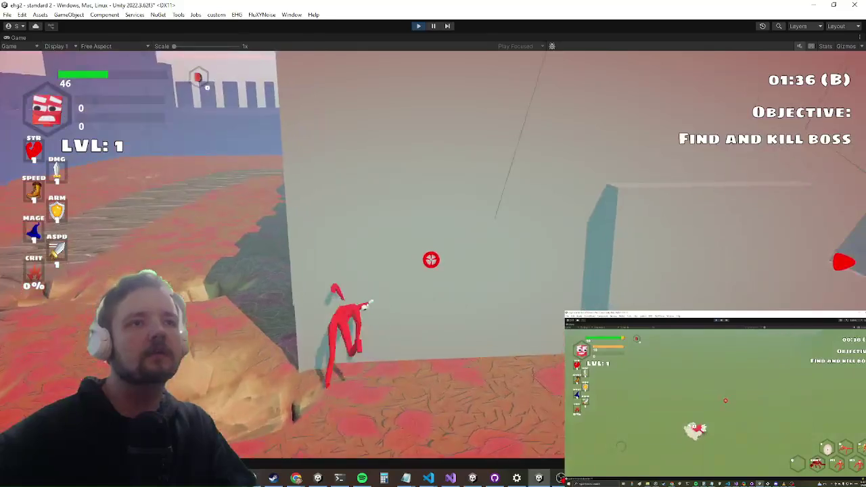
{"action": "left_click", "coordinate": [429, 258]}
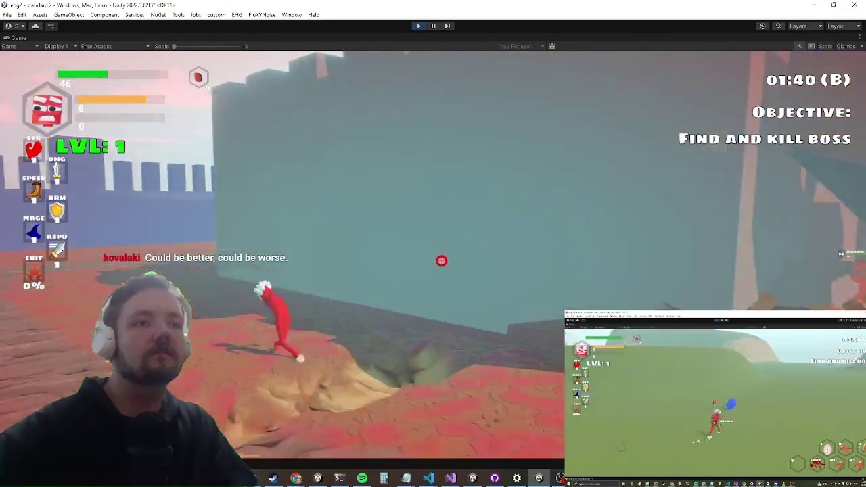
{"action": "key", "text": "space"}
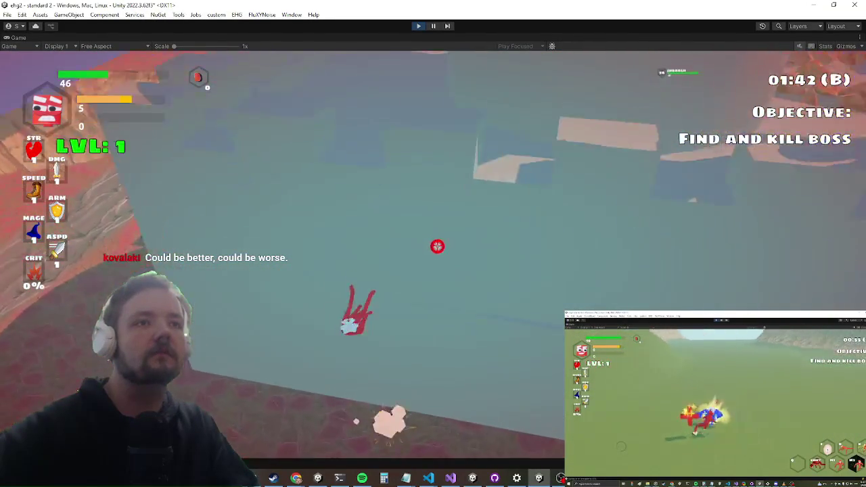
{"action": "left_click", "coordinate": [444, 258]}
{"action": "key", "text": "space"}
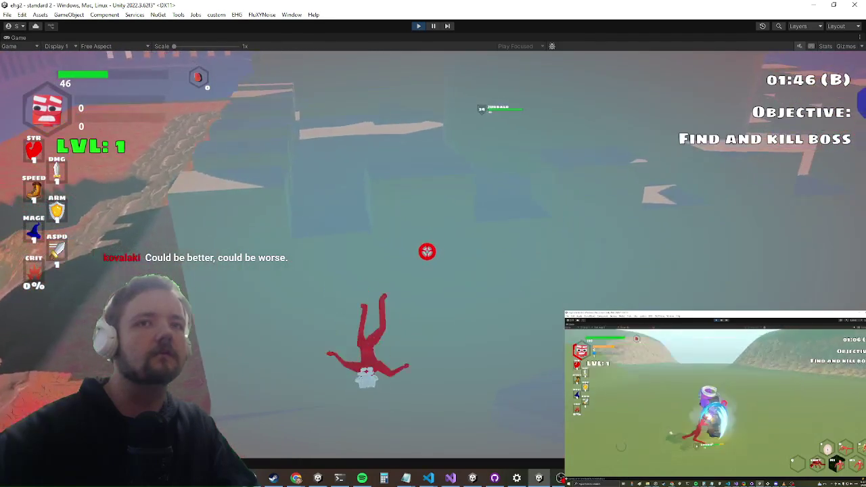
Spin-attack at the wall, then jump and attack along the slope
{"action": "key", "text": "w"}
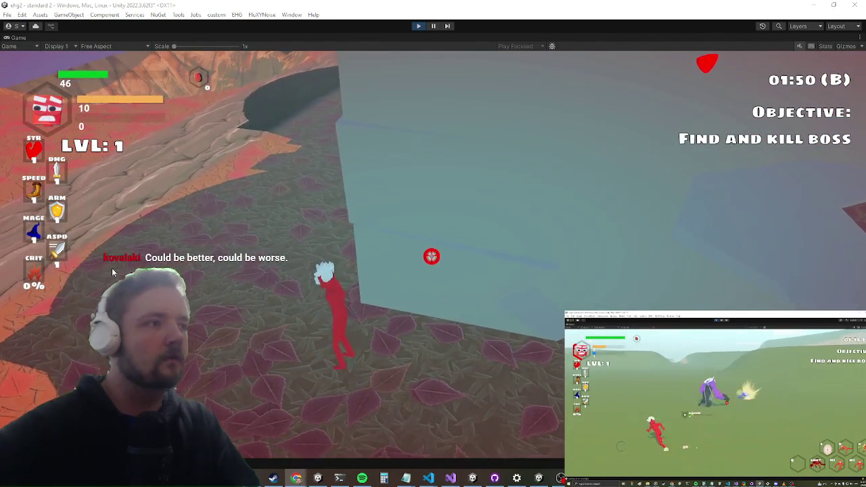
{"action": "left_click", "coordinate": [433, 259]}
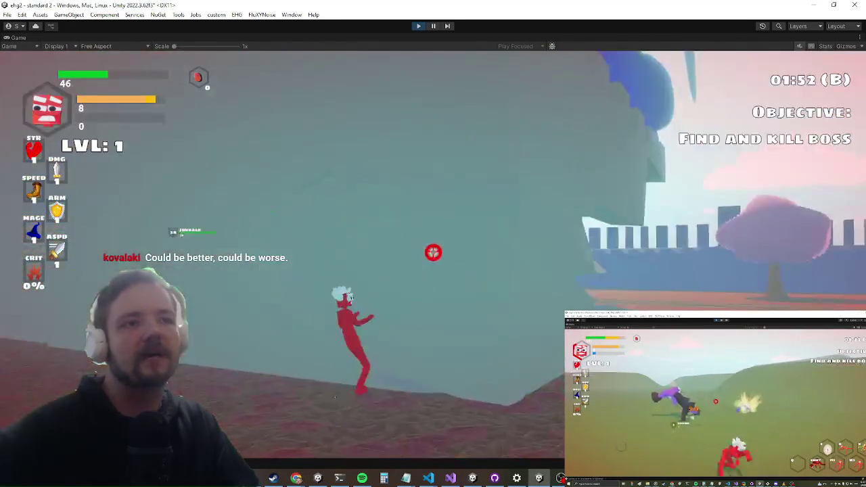
{"action": "left_click", "coordinate": [434, 252]}
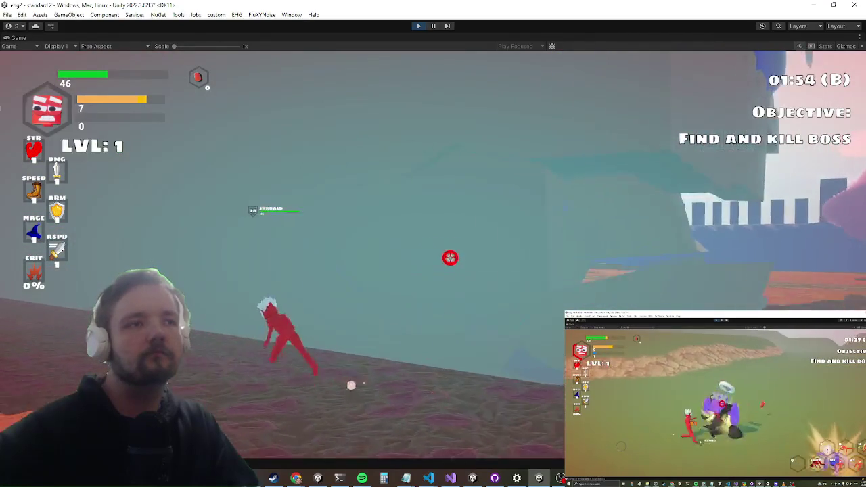
{"action": "left_click", "coordinate": [453, 255]}
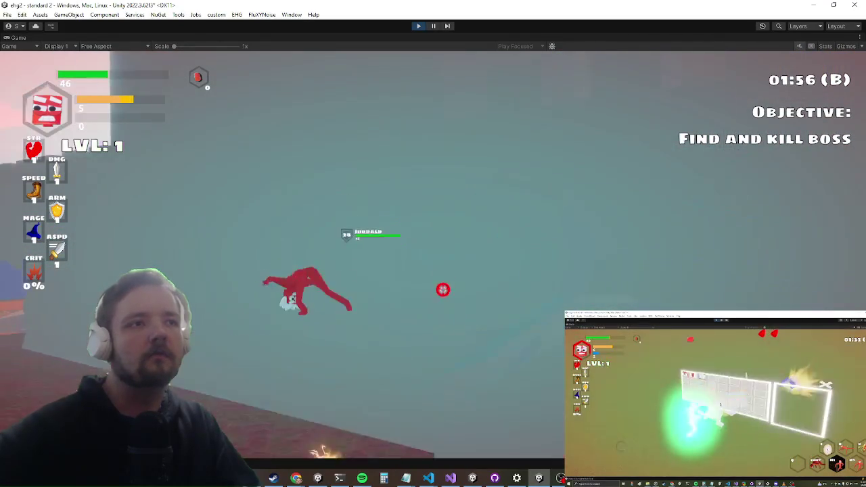
{"action": "key", "text": "space"}
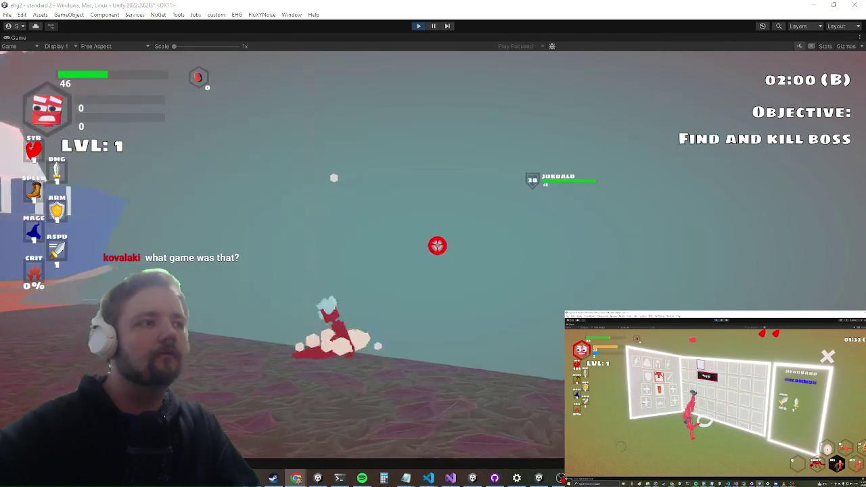
{"action": "key", "text": "space"}
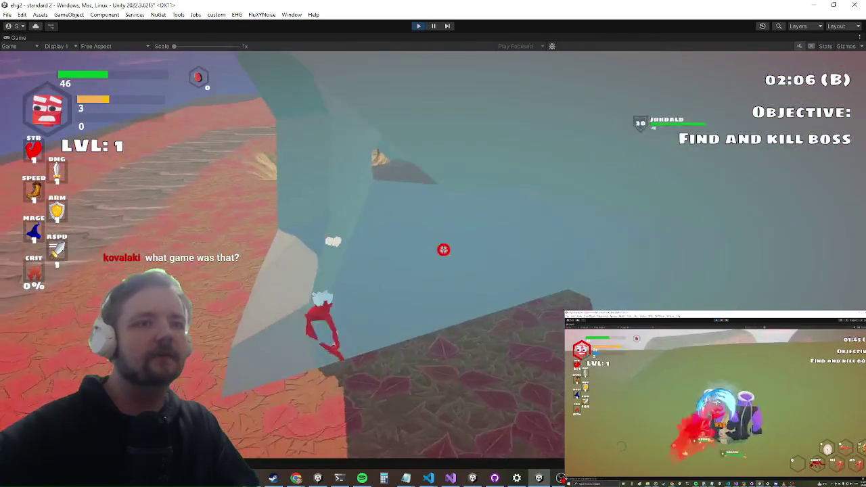
{"action": "left_click", "coordinate": [441, 257]}
{"action": "left_click", "coordinate": [430, 253]}
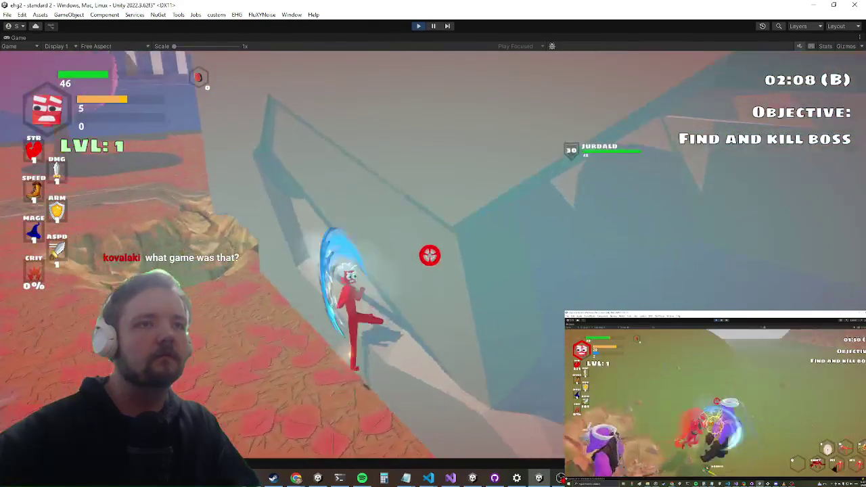
{"action": "left_click", "coordinate": [416, 253]}
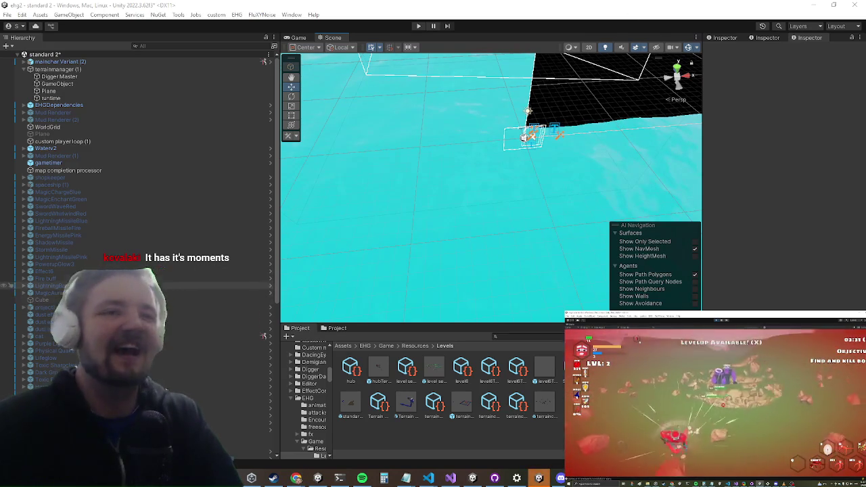
Open the terraincastleTerrain prefab and inspect Cube.004_Fractured and the arch Wall.003 (1)
{"action": "left_click", "coordinate": [466, 406]}
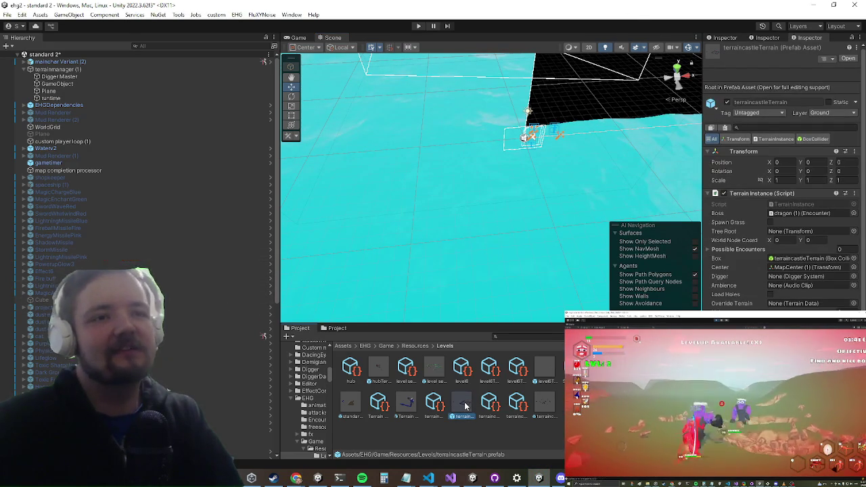
{"action": "double_click", "coordinate": [465, 406]}
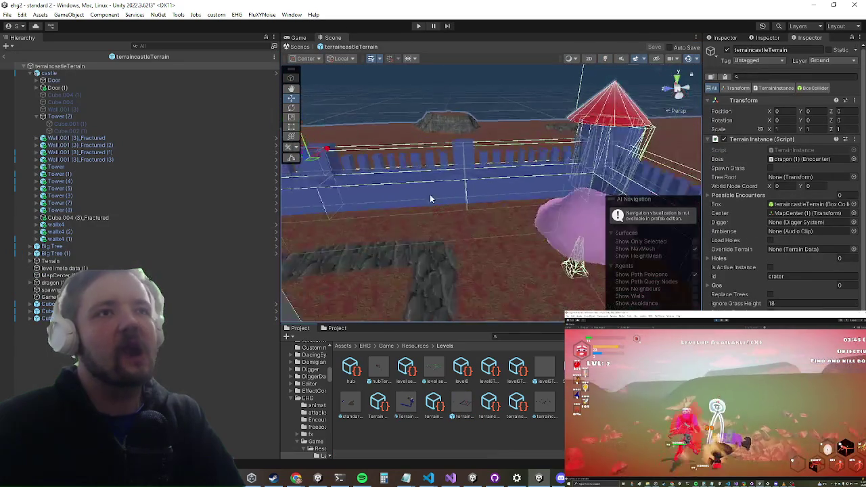
{"action": "mouse_move", "coordinate": [404, 229]}
{"action": "left_mouse_down"}
{"action": "mouse_move", "coordinate": [434, 195]}
{"action": "mouse_move", "coordinate": [510, 153]}
{"action": "left_mouse_up"}
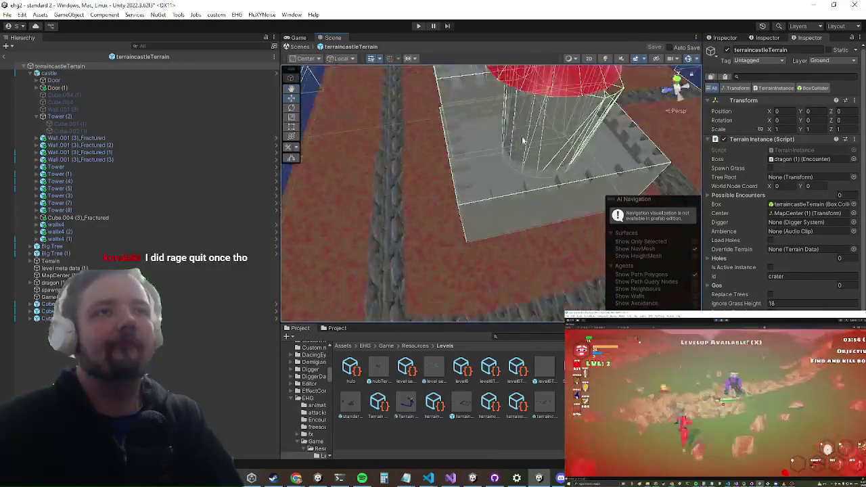
{"action": "mouse_move", "coordinate": [622, 130]}
{"action": "left_mouse_down"}
{"action": "mouse_move", "coordinate": [466, 205]}
{"action": "mouse_move", "coordinate": [534, 195]}
{"action": "mouse_move", "coordinate": [453, 146]}
{"action": "left_mouse_up"}
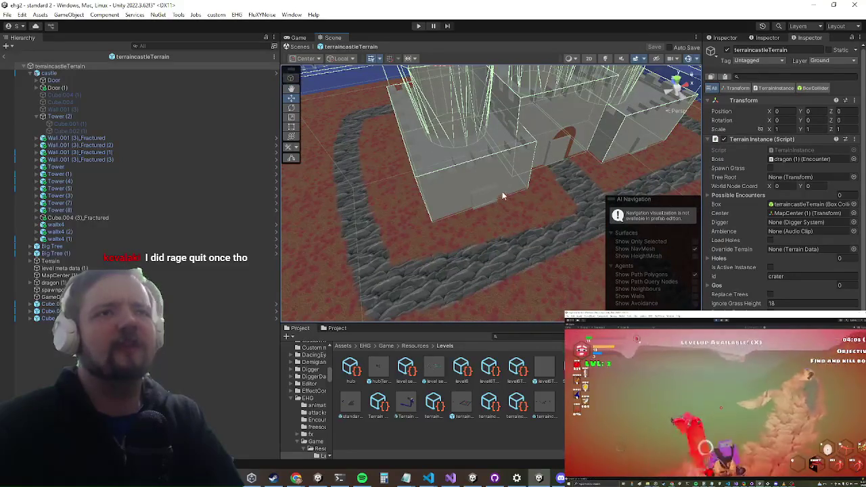
{"action": "mouse_move", "coordinate": [622, 140]}
{"action": "left_mouse_down"}
{"action": "mouse_move", "coordinate": [562, 145]}
{"action": "mouse_move", "coordinate": [412, 196]}
{"action": "mouse_move", "coordinate": [449, 217]}
{"action": "mouse_move", "coordinate": [459, 250]}
{"action": "left_mouse_up"}
{"action": "left_click", "coordinate": [459, 252]}
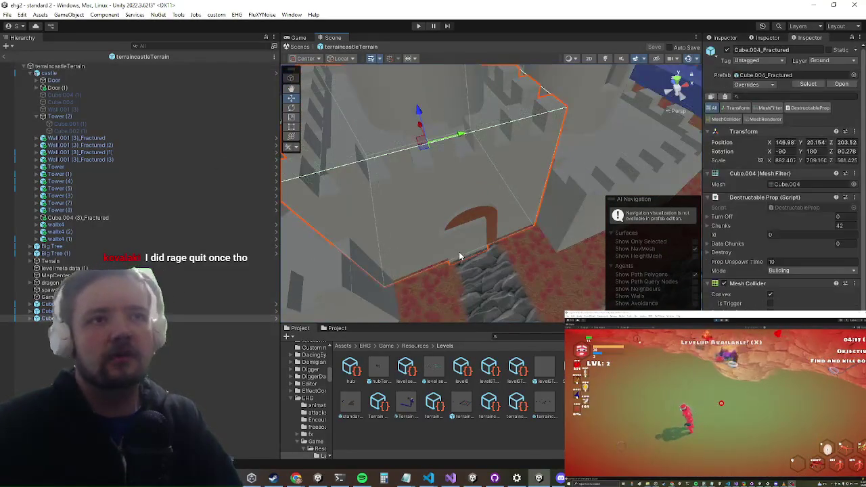
{"action": "left_click", "coordinate": [484, 217]}
{"action": "left_click_drag", "start_coordinate": [495, 242], "coordinate": [422, 261]}
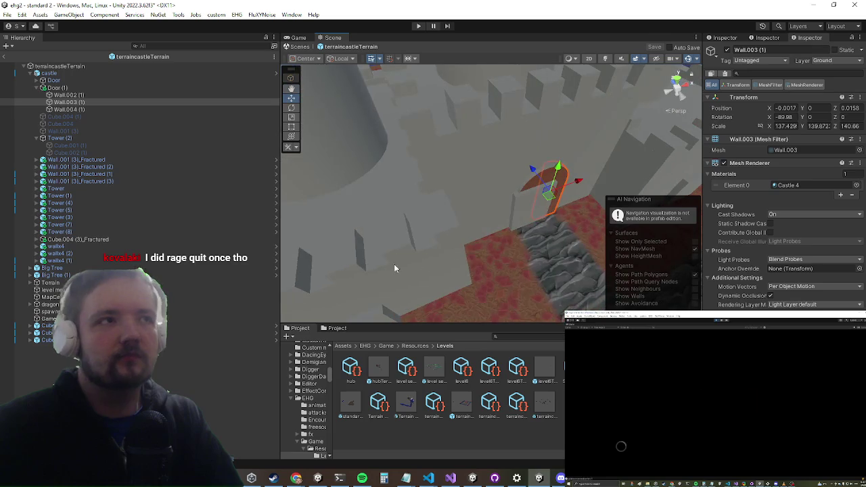
Nudge Door (1) to X -11.08, Z 22.88, then pull back to a castle overview
{"action": "left_click", "coordinate": [64, 88]}
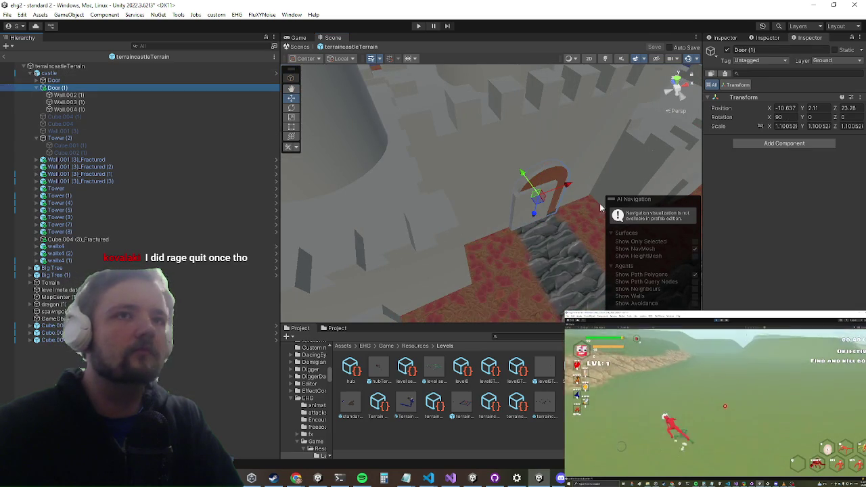
{"action": "left_click_drag", "start_coordinate": [526, 174], "coordinate": [534, 182]}
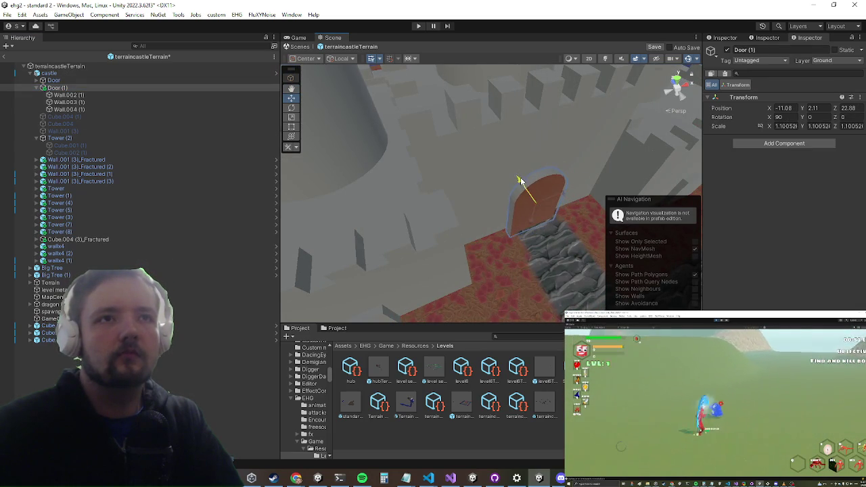
{"action": "mouse_move", "coordinate": [527, 183]}
{"action": "left_mouse_down"}
{"action": "mouse_move", "coordinate": [508, 228]}
{"action": "mouse_move", "coordinate": [325, 142]}
{"action": "left_mouse_up"}
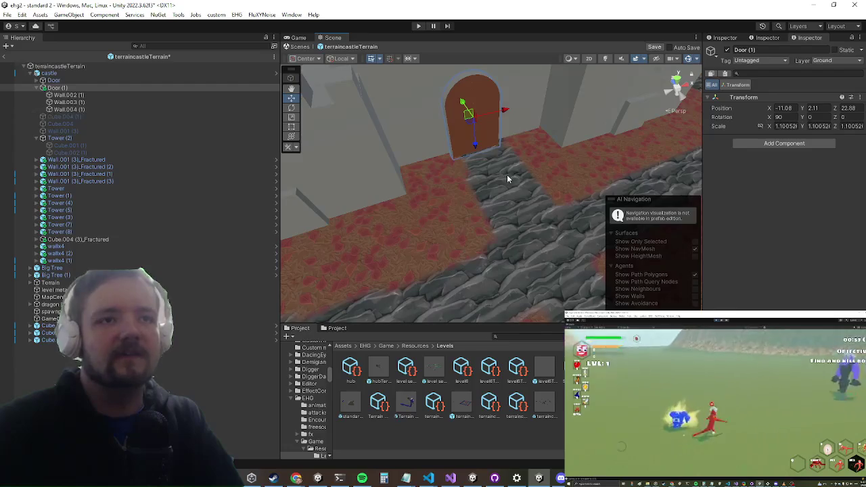
{"action": "scroll", "coordinate": [508, 178], "scroll_direction": "down", "scroll_amount": 5}
{"action": "left_click_drag", "start_coordinate": [499, 194], "coordinate": [503, 335]}
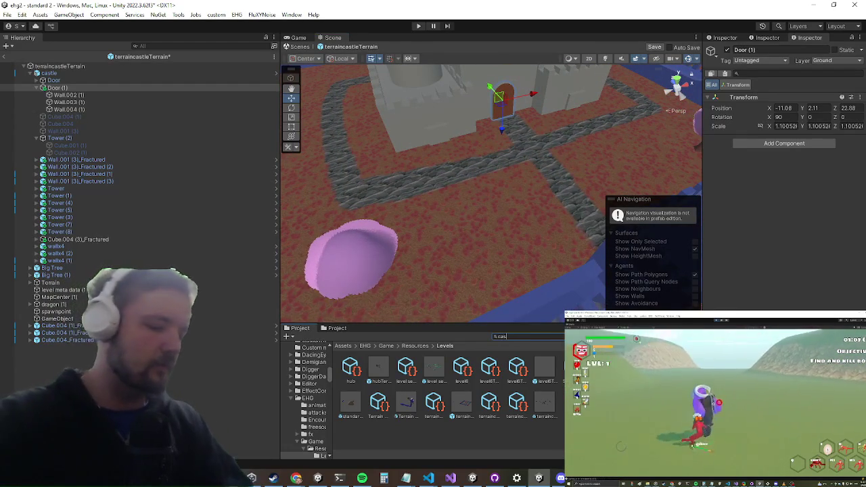
Search 'chest enc' and place a Chest encounter prefab in the castle terrain
{"action": "key", "text": "BackSpace"}
{"action": "key", "text": "BackSpace"}
{"action": "key", "text": "BackSpace"}
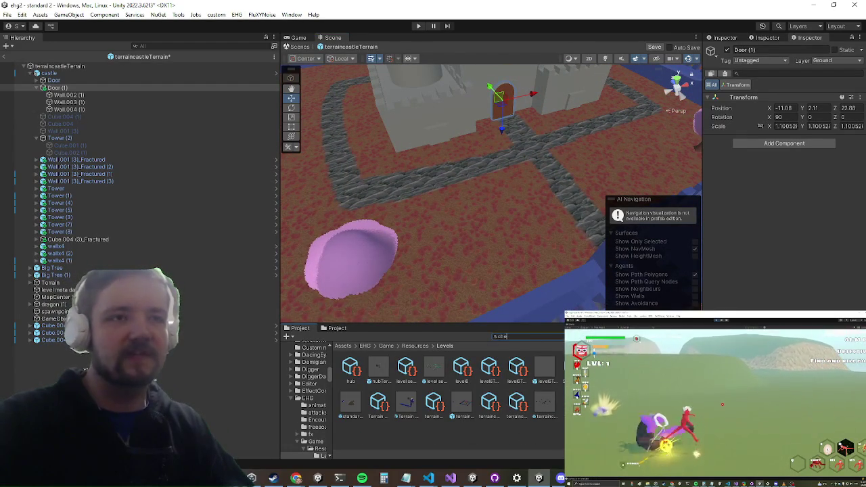
{"action": "type", "text": "st enc"}
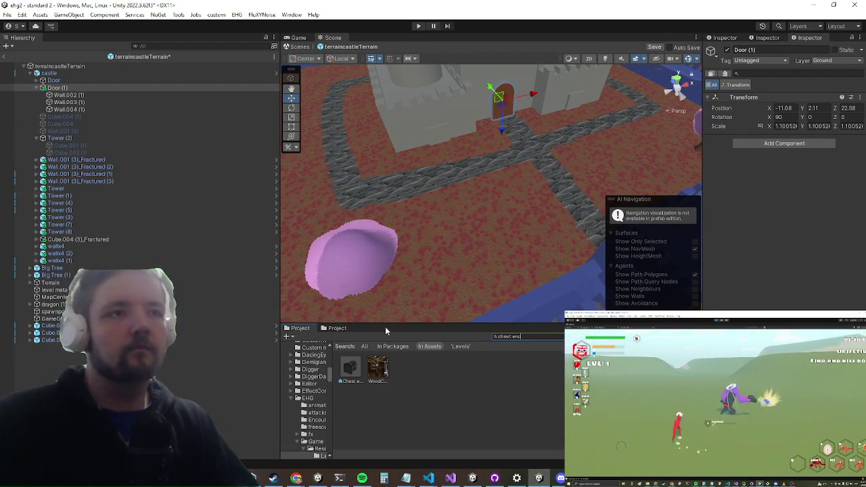
{"action": "left_click_drag", "start_coordinate": [350, 369], "coordinate": [366, 333]}
{"action": "mouse_move", "coordinate": [464, 189]}
{"action": "left_mouse_down"}
{"action": "mouse_move", "coordinate": [461, 183]}
{"action": "mouse_move", "coordinate": [480, 207]}
{"action": "left_mouse_up"}
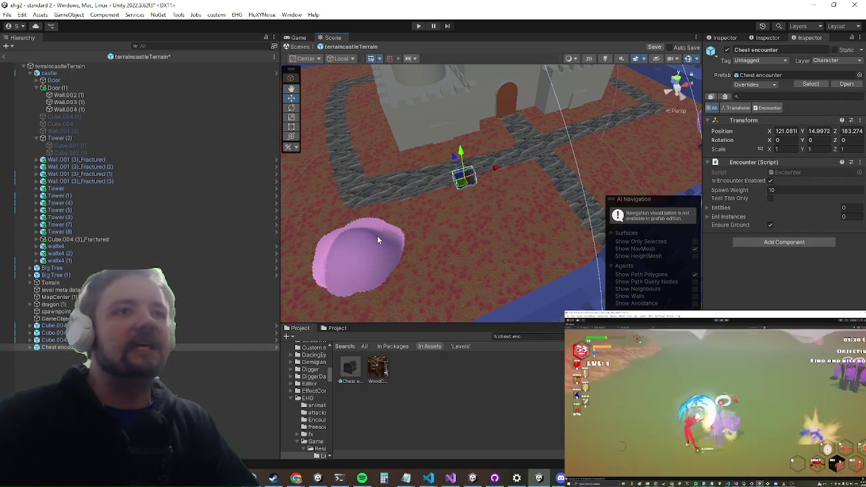
Save the castle terrain prefab and return to the standard 2 scene
{"action": "left_click", "coordinate": [367, 252]}
{"action": "key", "text": "f"}
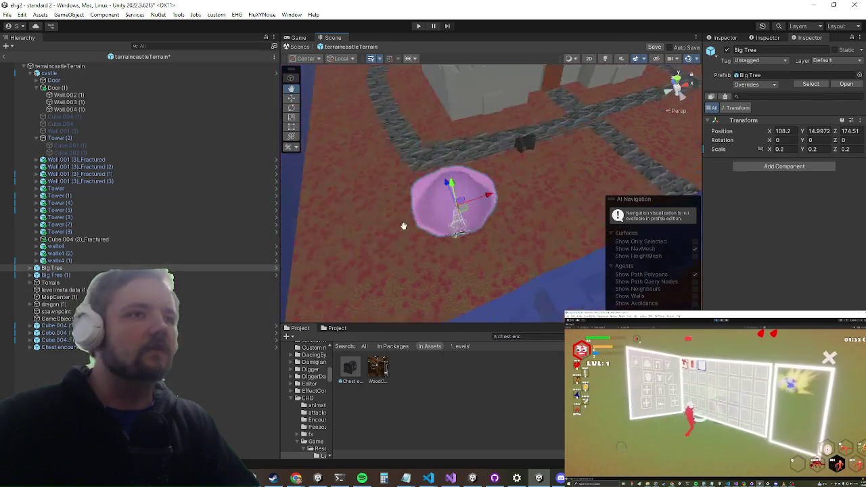
{"action": "scroll", "coordinate": [404, 239], "scroll_direction": "down", "scroll_amount": 5}
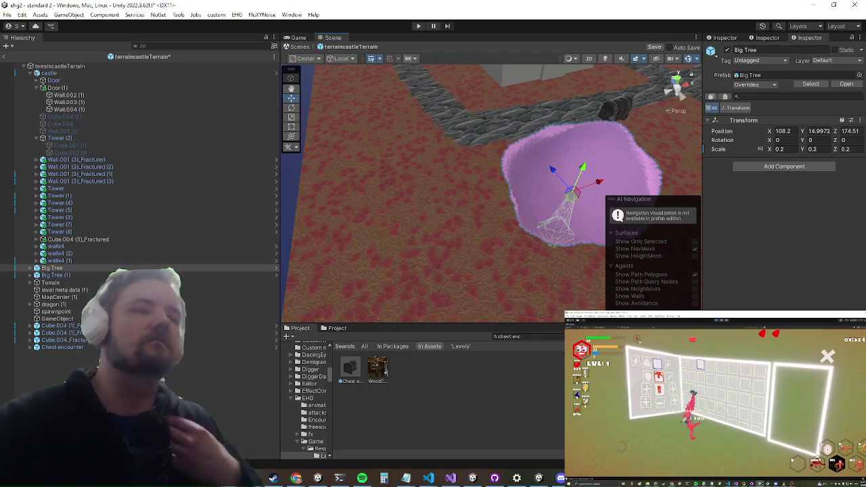
{"action": "key", "text": "ctrl+s"}
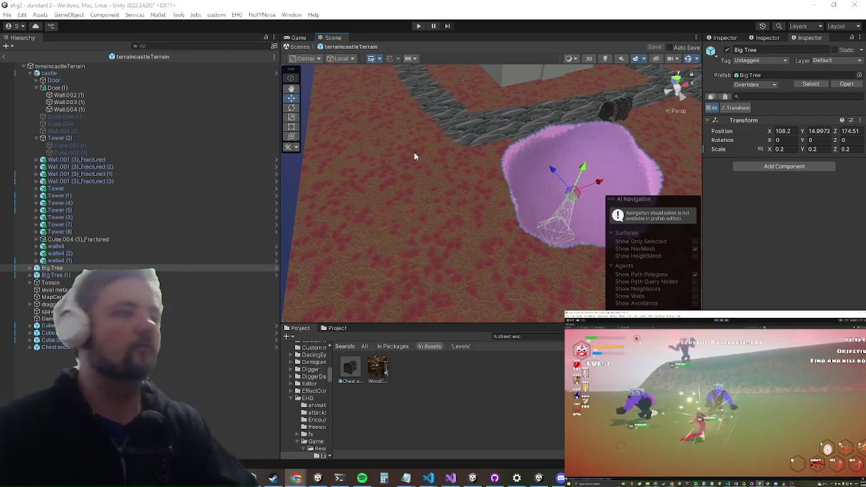
{"action": "left_click", "coordinate": [6, 60]}
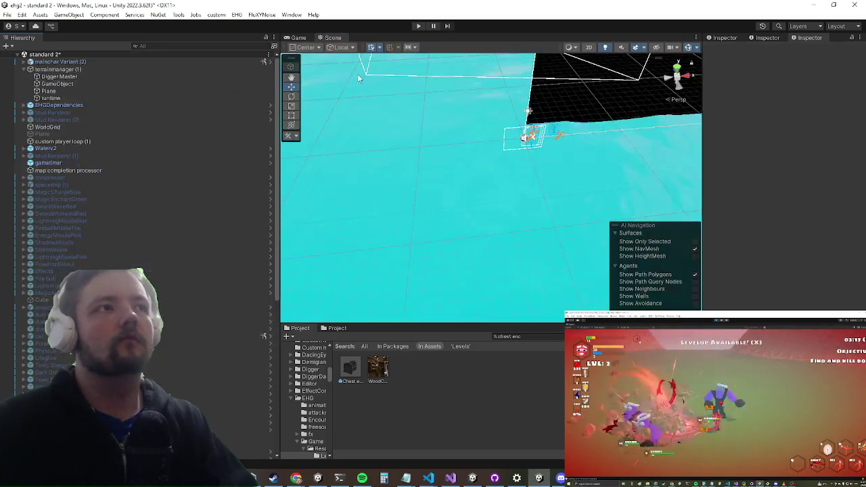
Play the level maximized, reach the chest and open its inventory showing the Nuke item
{"action": "left_click", "coordinate": [419, 27]}
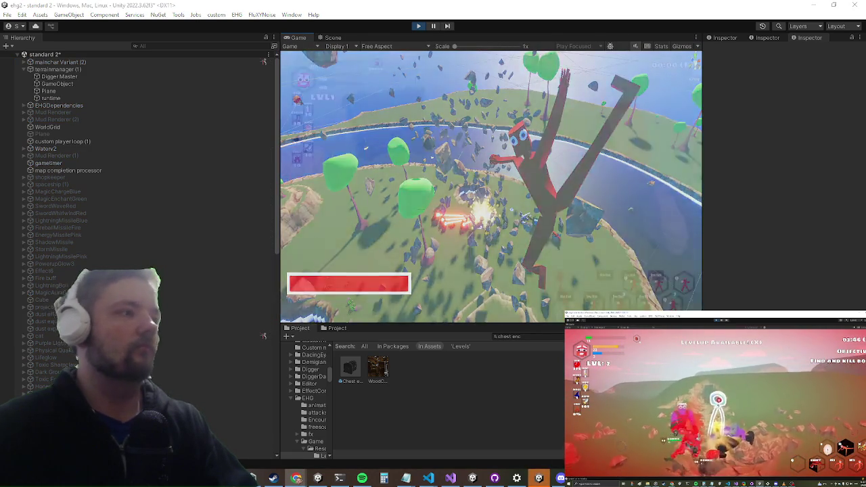
{"action": "key", "text": "shift+space"}
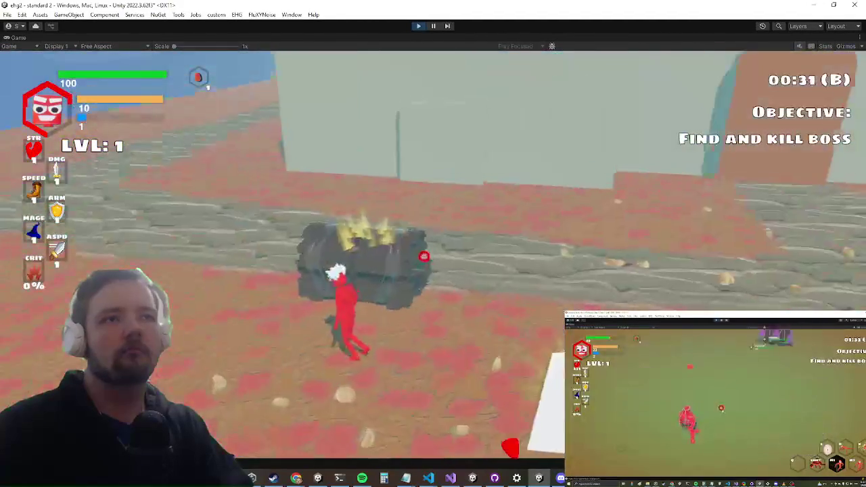
{"action": "key", "text": "e"}
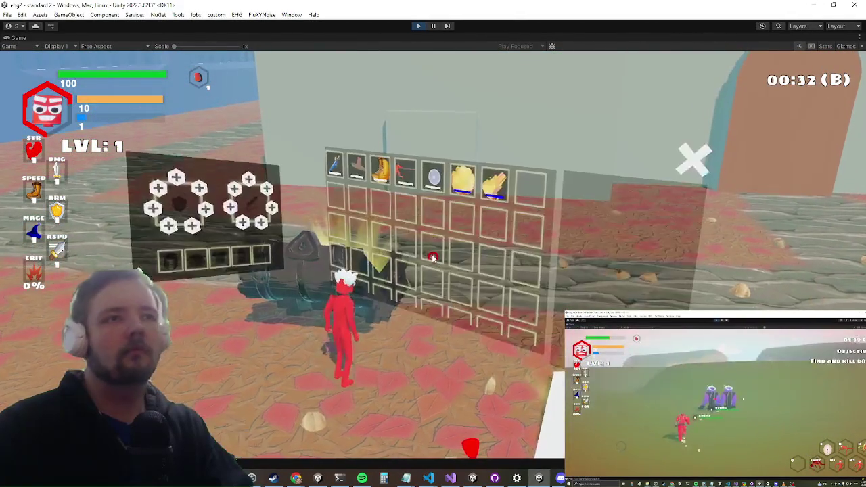
{"action": "mouse_move", "coordinate": [457, 181]}
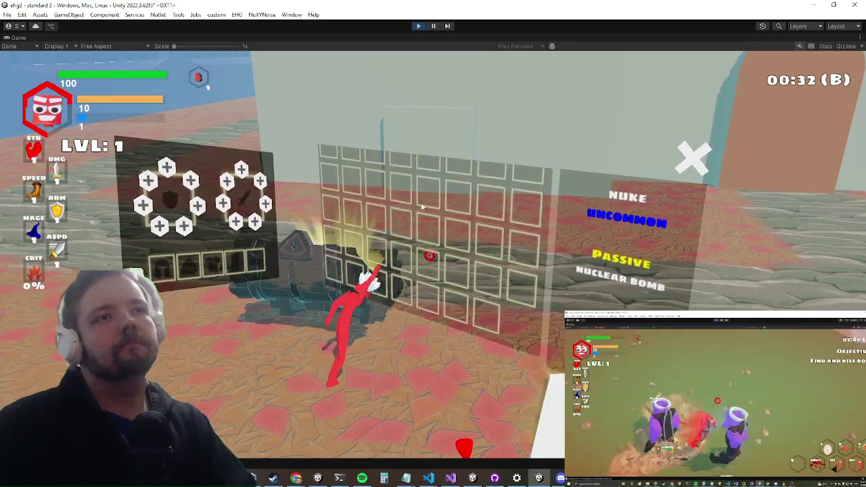
Close the inventory and run around the castle arena, lunging at the blue enemy
{"action": "key", "text": "e"}
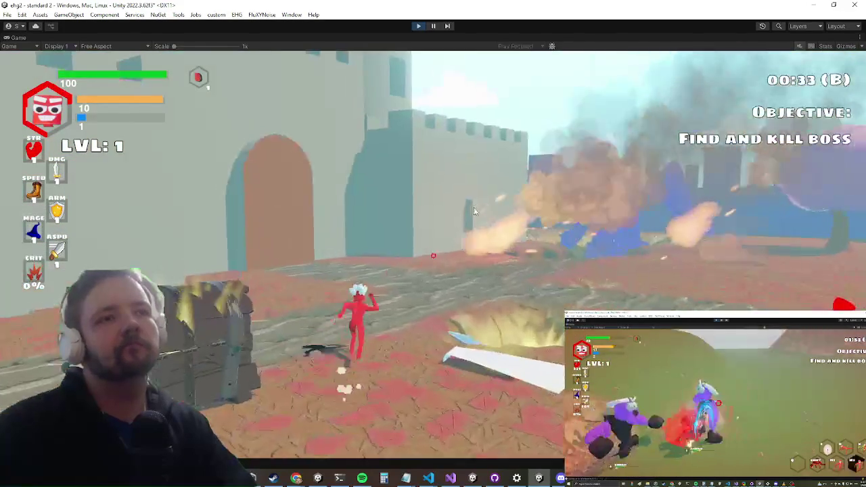
{"action": "key", "text": "a"}
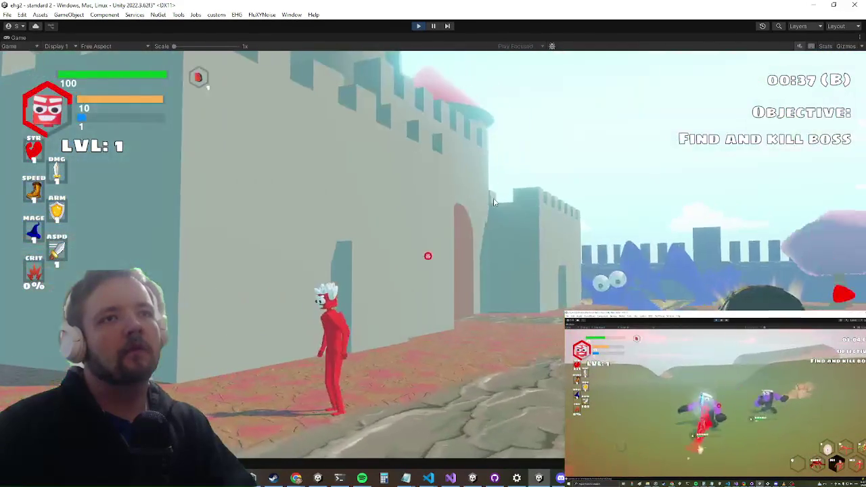
{"action": "key", "text": "d"}
{"action": "key", "text": "w"}
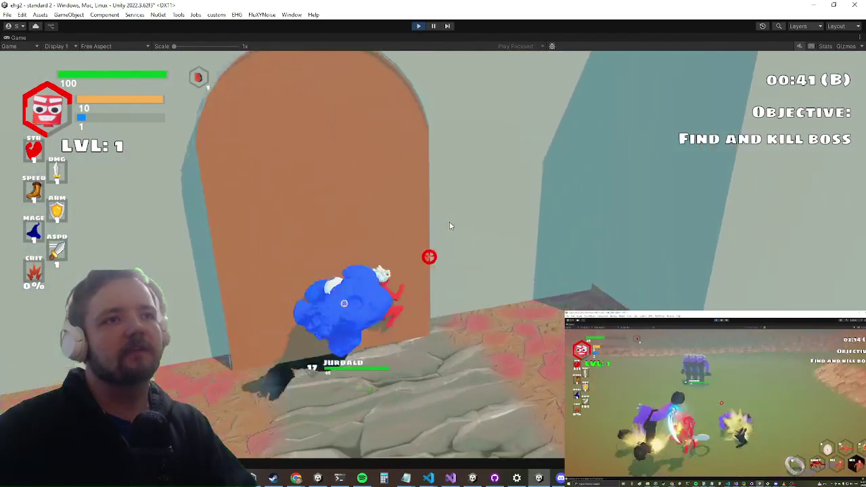
{"action": "key", "text": "space"}
{"action": "key", "text": "d"}
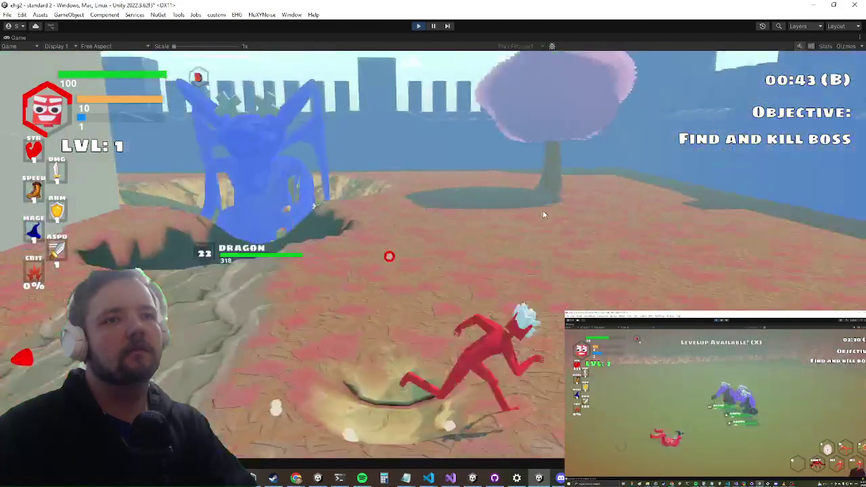
{"action": "key", "text": "w"}
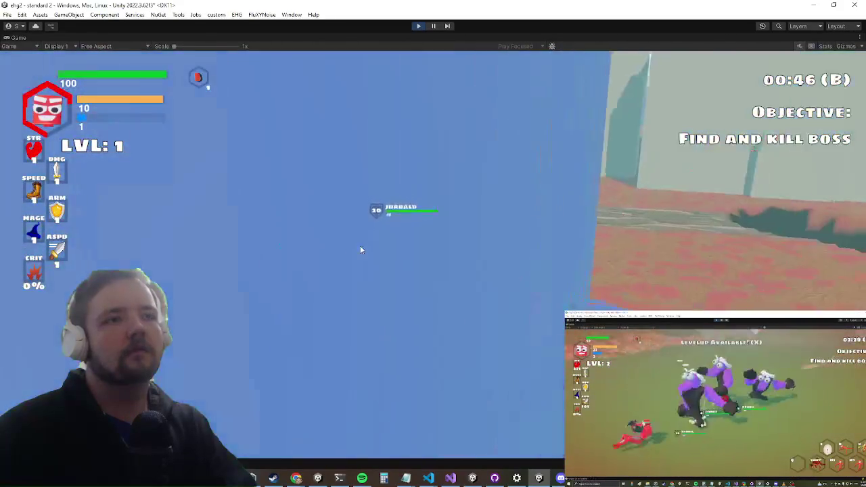
Keep attacking the blue boss until the hero reaches level 2
{"action": "left_click", "coordinate": [361, 250]}
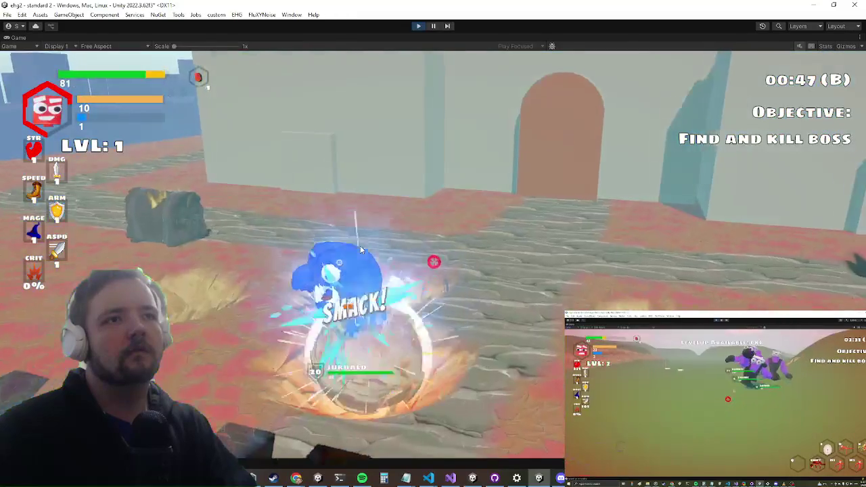
{"action": "left_click", "coordinate": [360, 251]}
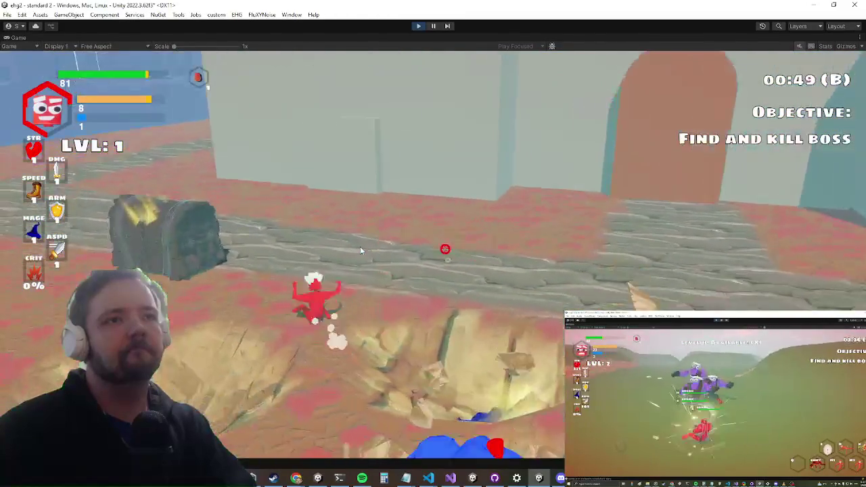
{"action": "key", "text": "w"}
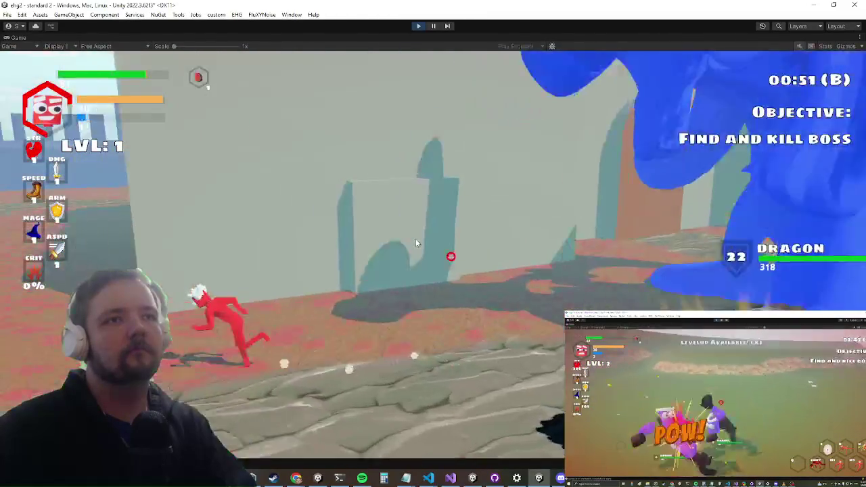
{"action": "key", "text": "a"}
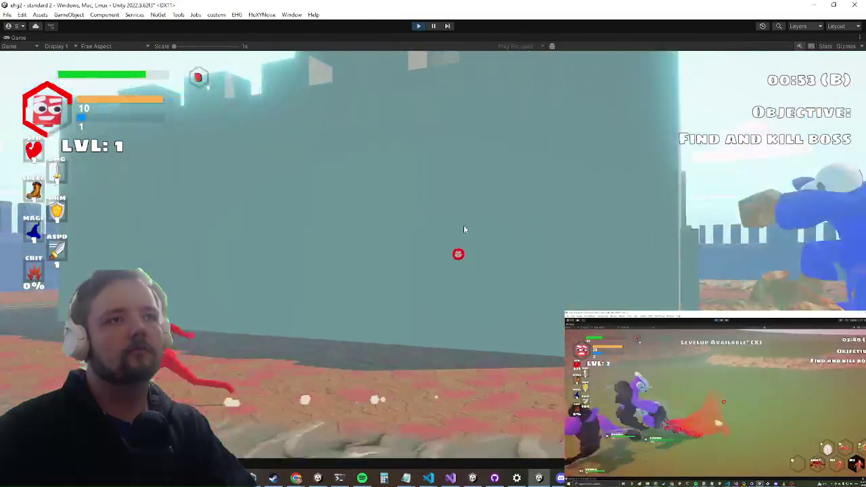
{"action": "key", "text": "a"}
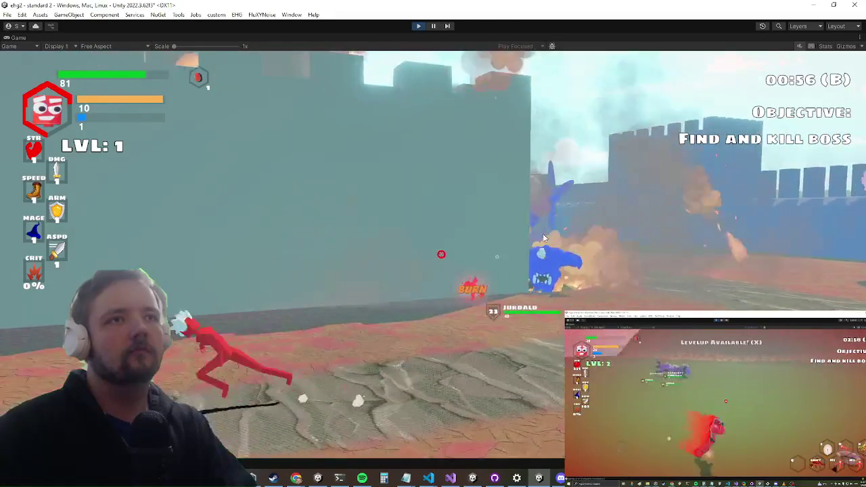
{"action": "key", "text": "d"}
{"action": "left_click", "coordinate": [544, 238]}
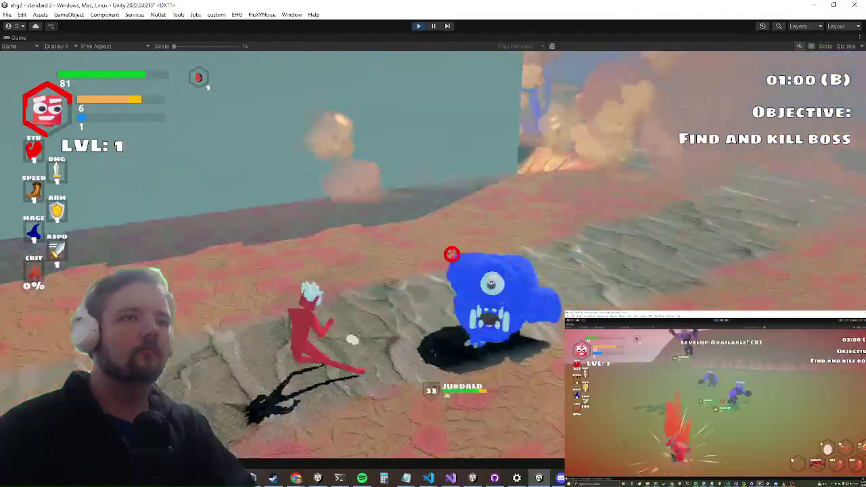
{"action": "left_click", "coordinate": [426, 256]}
{"action": "left_click", "coordinate": [432, 252]}
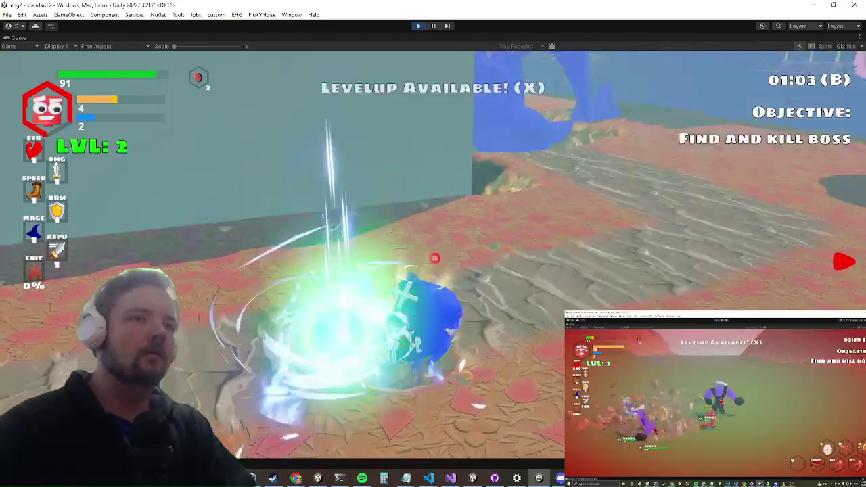
Toggle the in-game debug console, then run and jump the hero up the castle wall
{"action": "key", "text": "a"}
{"action": "key", "text": "grave"}
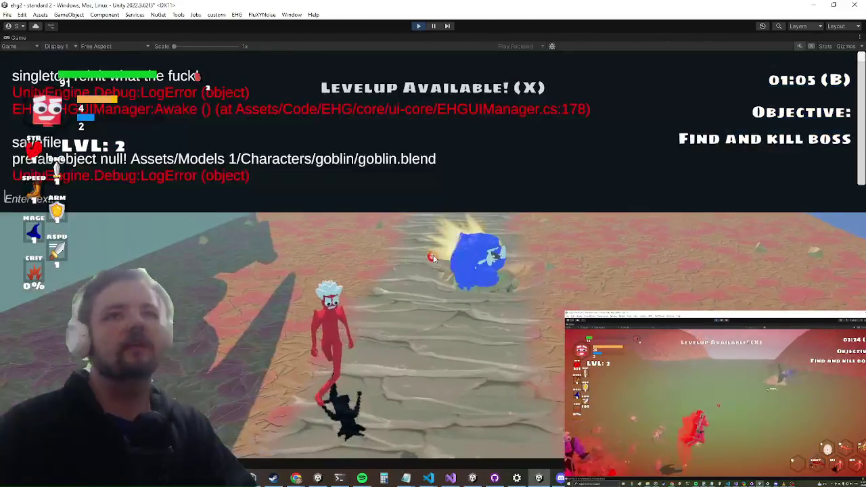
{"action": "key", "text": "grave"}
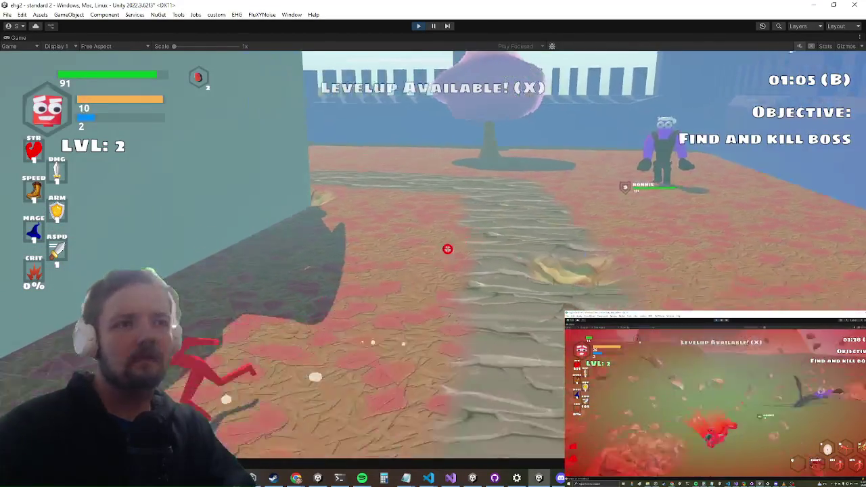
{"action": "key", "text": "w"}
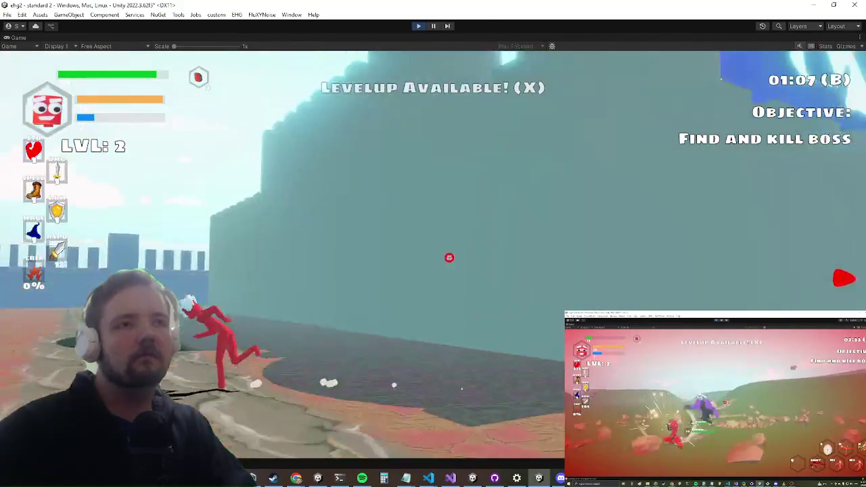
{"action": "key", "text": "a"}
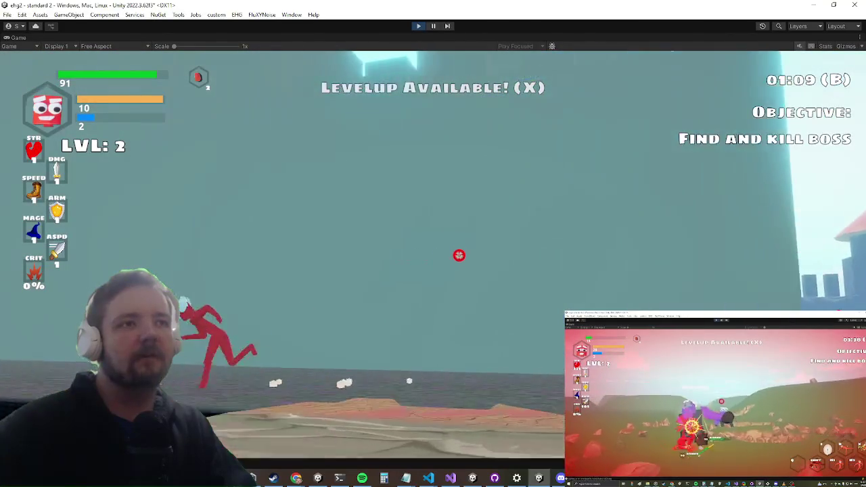
{"action": "key", "text": "space"}
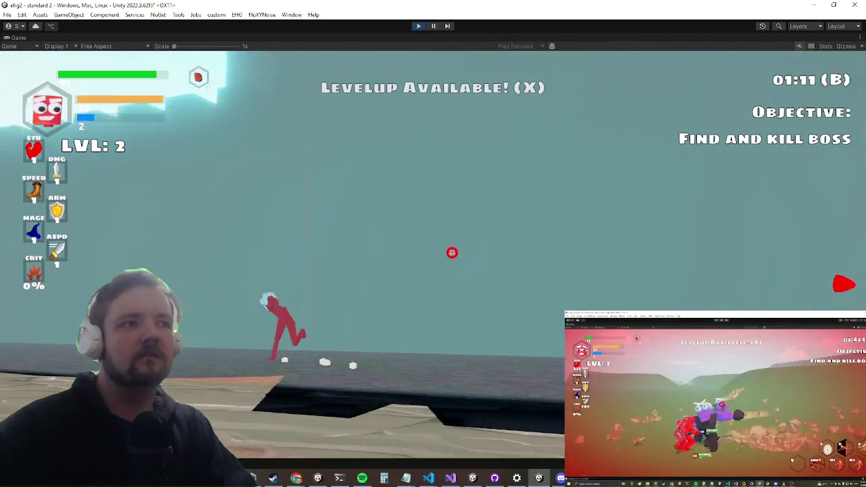
{"action": "key", "text": "w"}
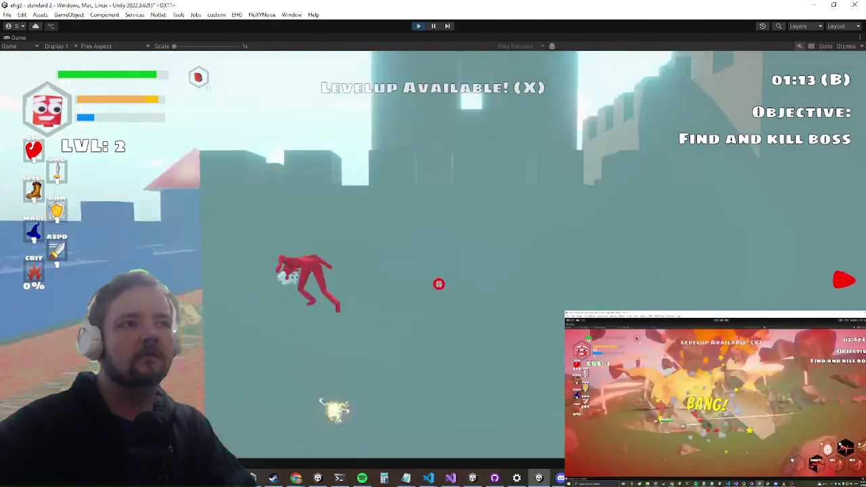
Run the hero across the terrain to the orange door, dropping into and out of the pit
{"action": "key", "text": "w"}
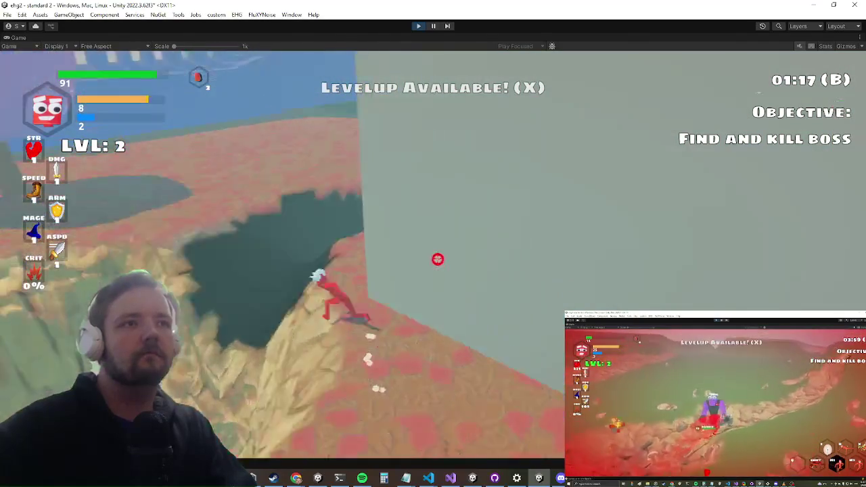
{"action": "key", "text": "w"}
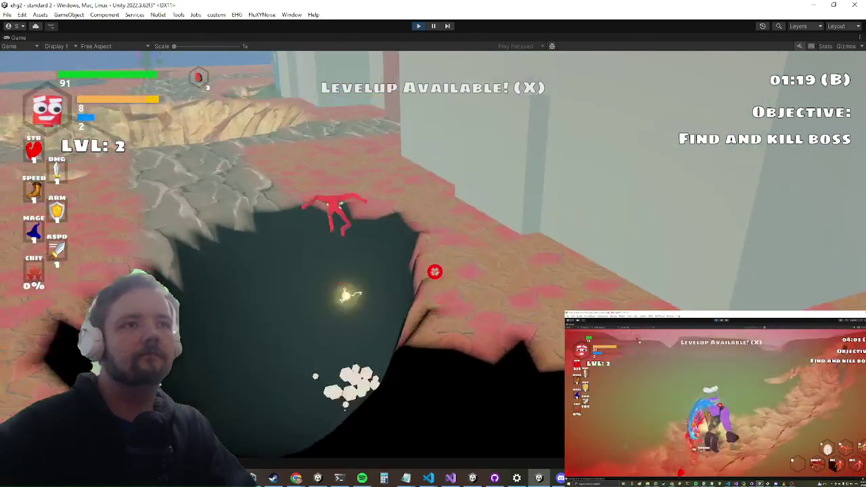
{"action": "key", "text": "w"}
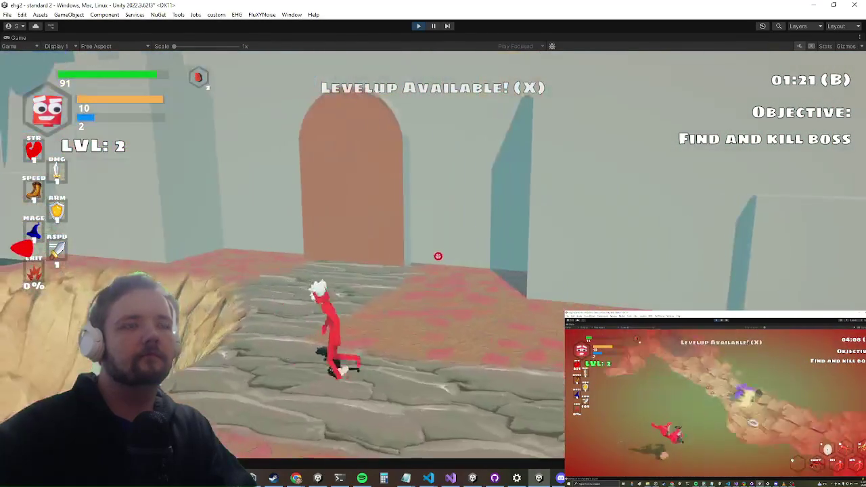
{"action": "key", "text": "w"}
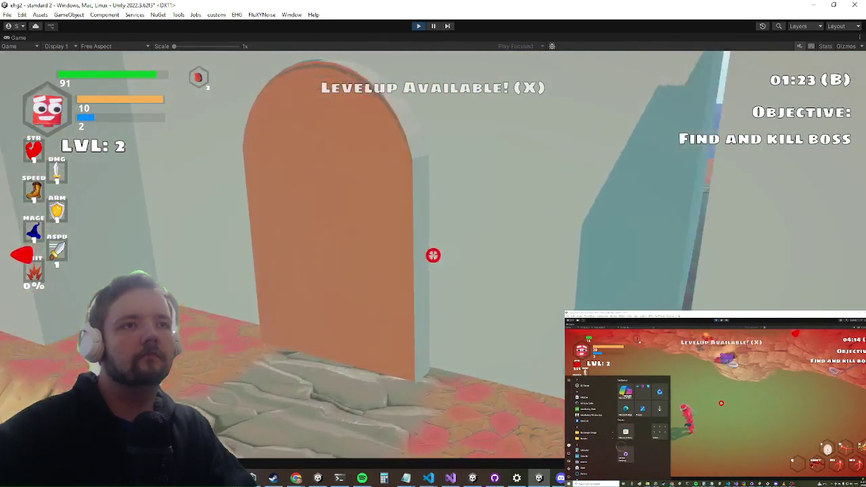
{"action": "key", "text": "w"}
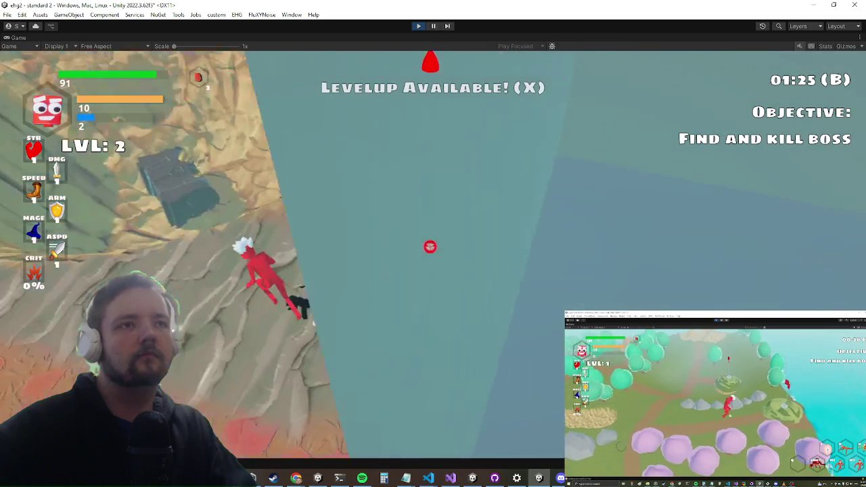
{"action": "key", "text": "w"}
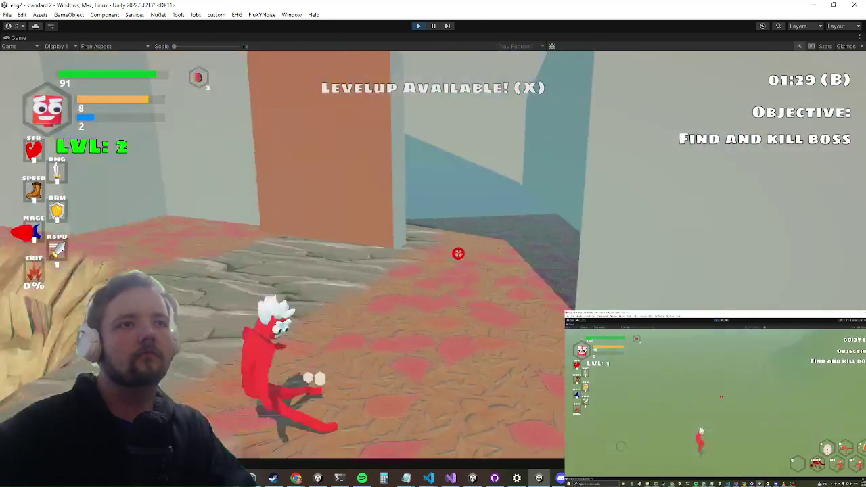
{"action": "key", "text": "w"}
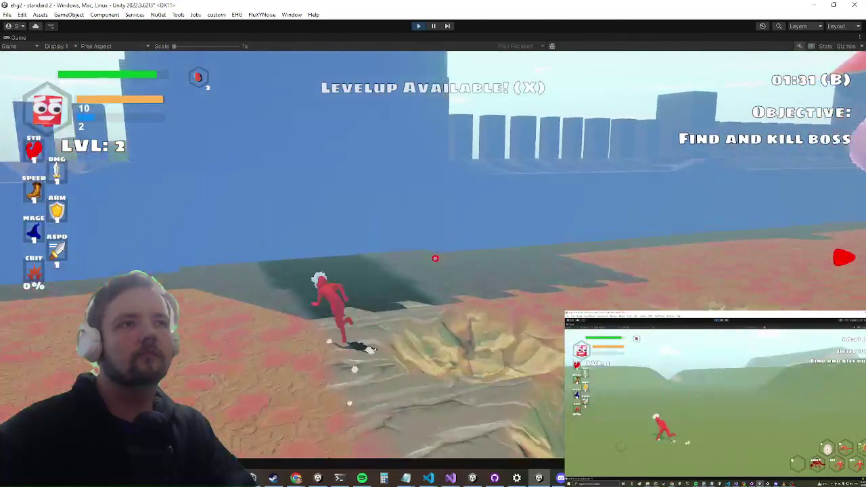
{"action": "key", "text": "w"}
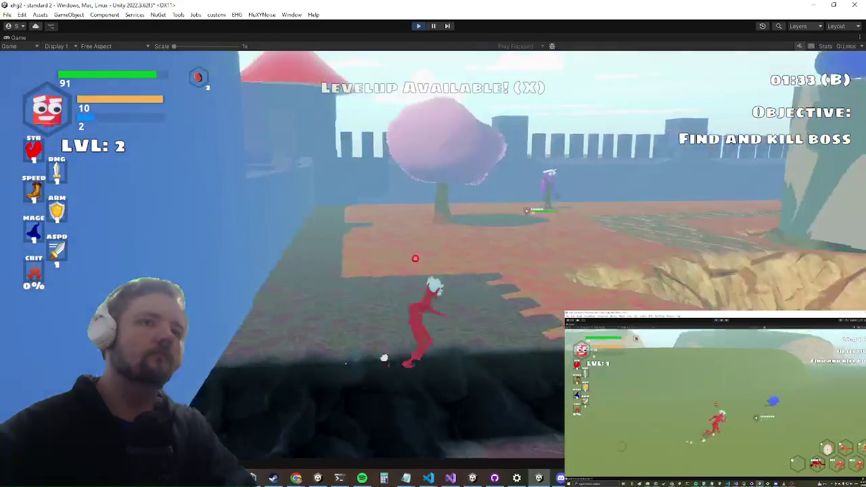
{"action": "key", "text": "w"}
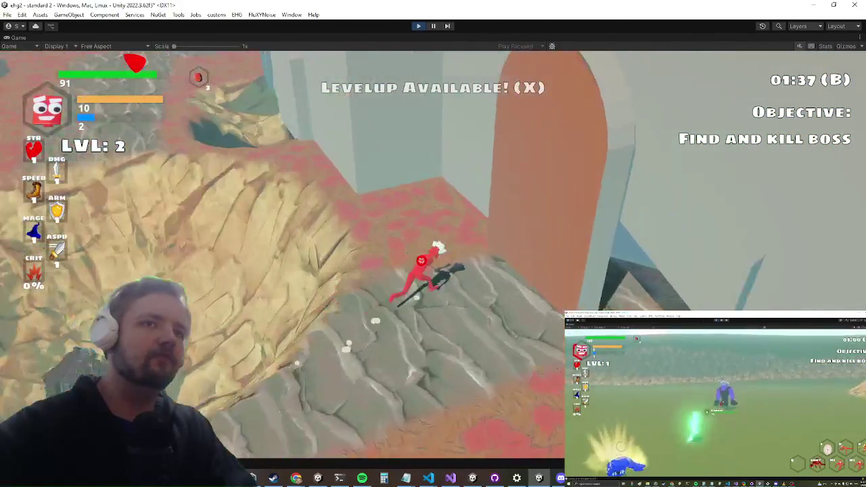
{"action": "key", "text": "w"}
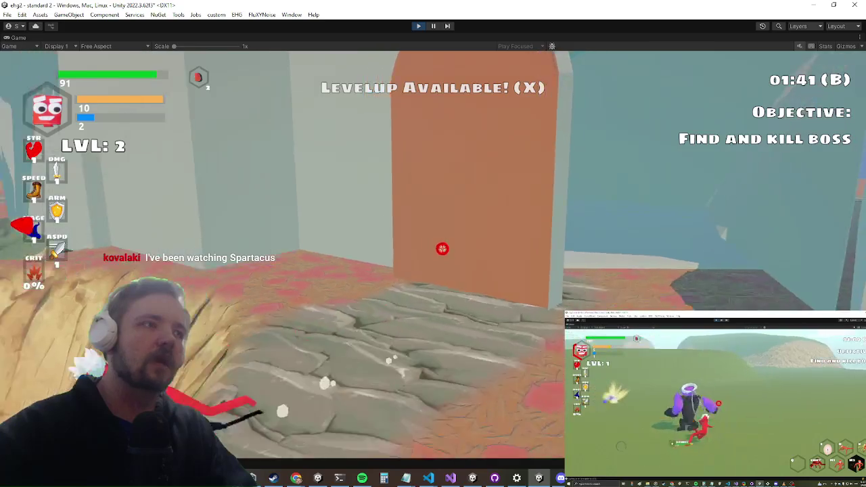
{"action": "key", "text": "w"}
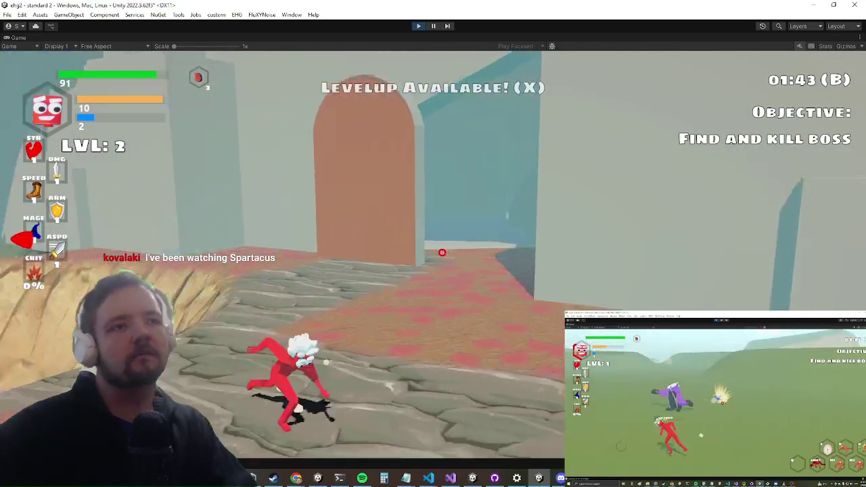
{"action": "key", "text": "w"}
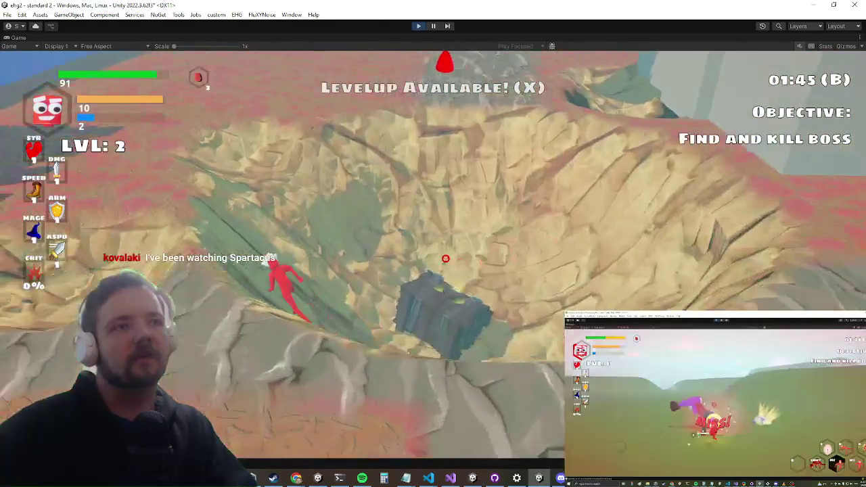
{"action": "key", "text": "w"}
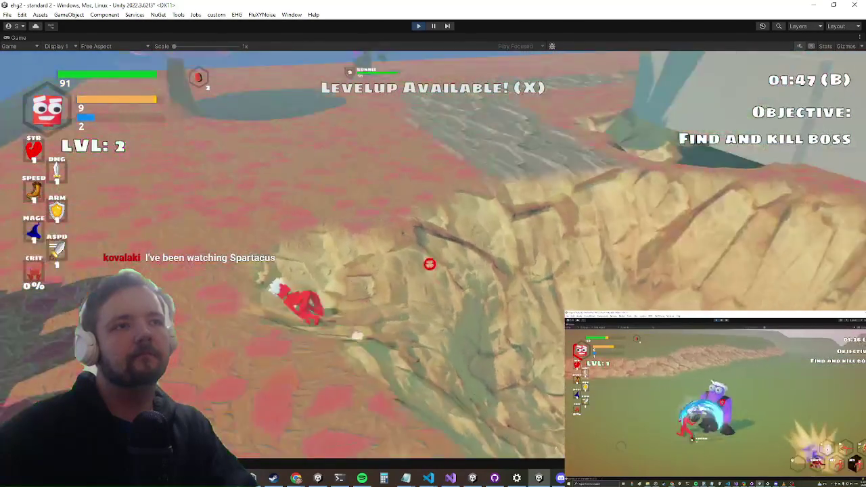
Switch to the Chrome browser and open a fresh tab
{"action": "key", "text": "alt+Tab"}
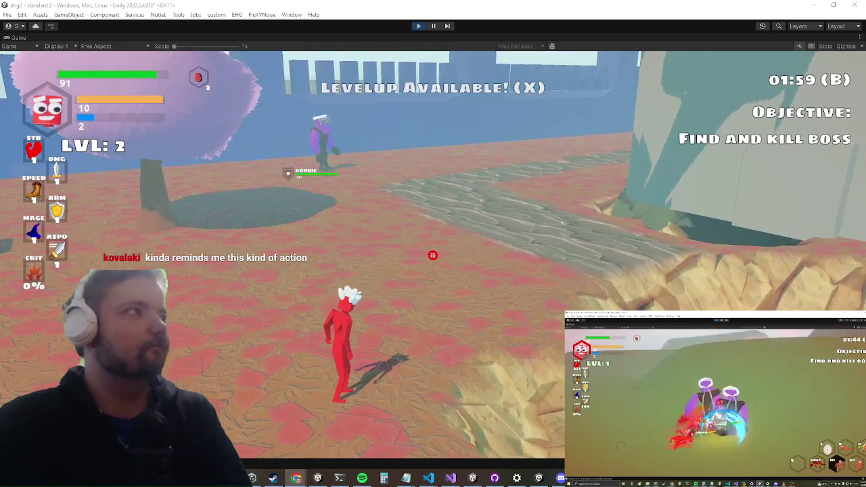
{"action": "left_click", "coordinate": [296, 478]}
{"action": "double_click", "coordinate": [321, 4]}
Search Google for 'spartacus' and scroll through the Kuvahaku image results
{"action": "type", "text": "spartacus"}
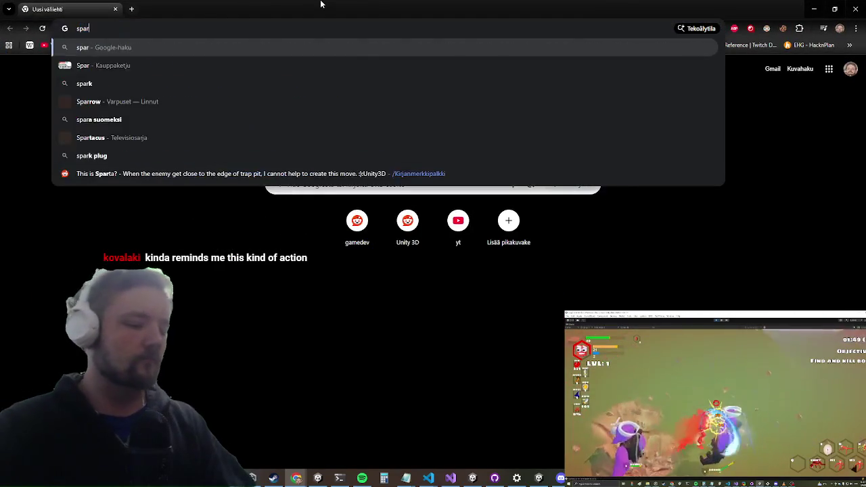
{"action": "key", "text": "Return"}
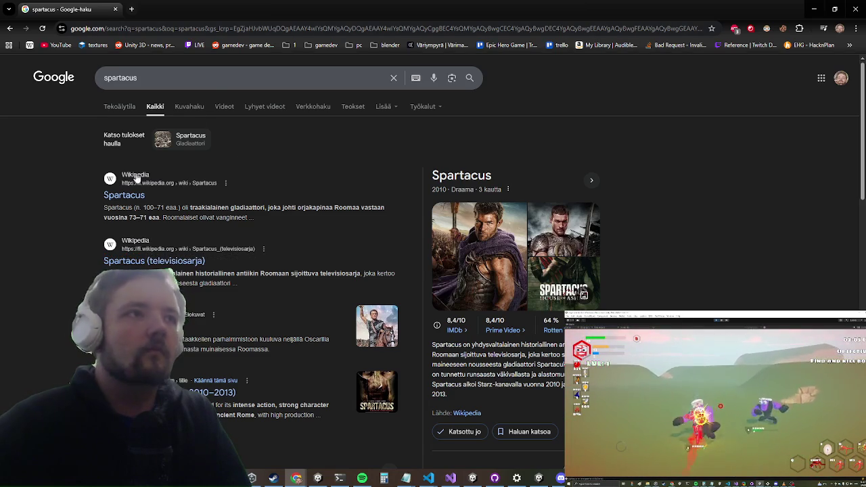
{"action": "left_click", "coordinate": [199, 112]}
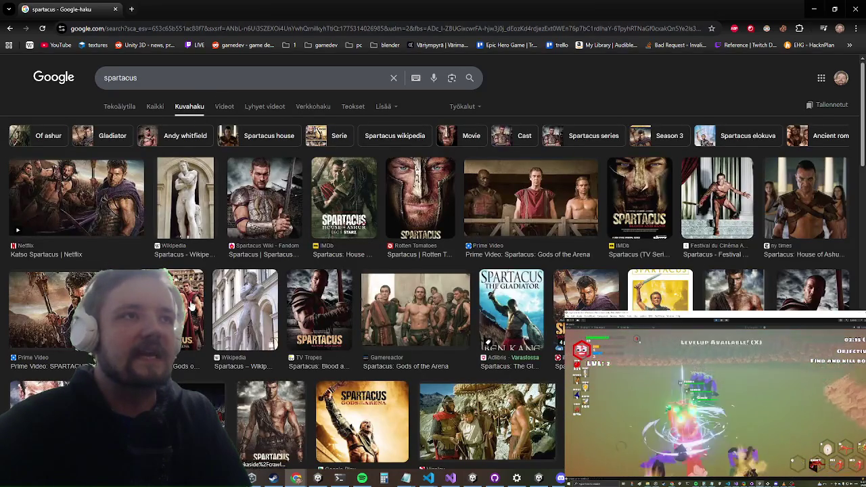
{"action": "scroll", "coordinate": [210, 218], "scroll_direction": "down", "scroll_amount": 1}
{"action": "scroll", "coordinate": [210, 218], "scroll_direction": "down", "scroll_amount": 2}
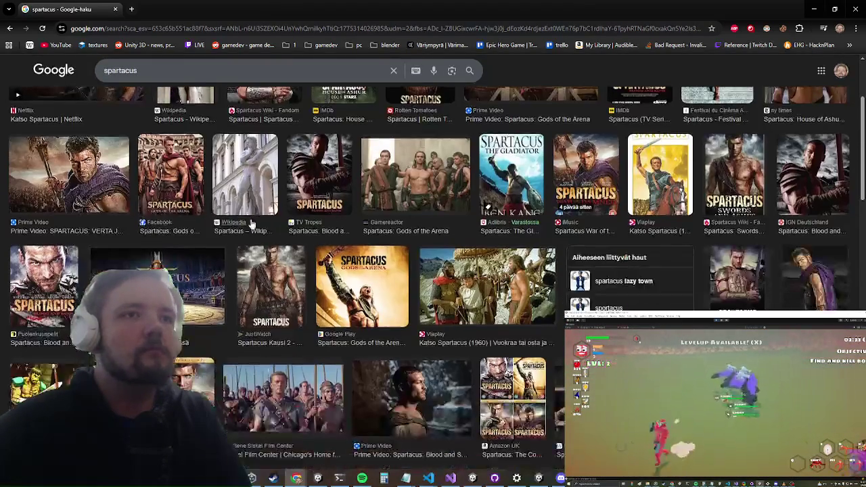
{"action": "scroll", "coordinate": [248, 255], "scroll_direction": "down", "scroll_amount": 2}
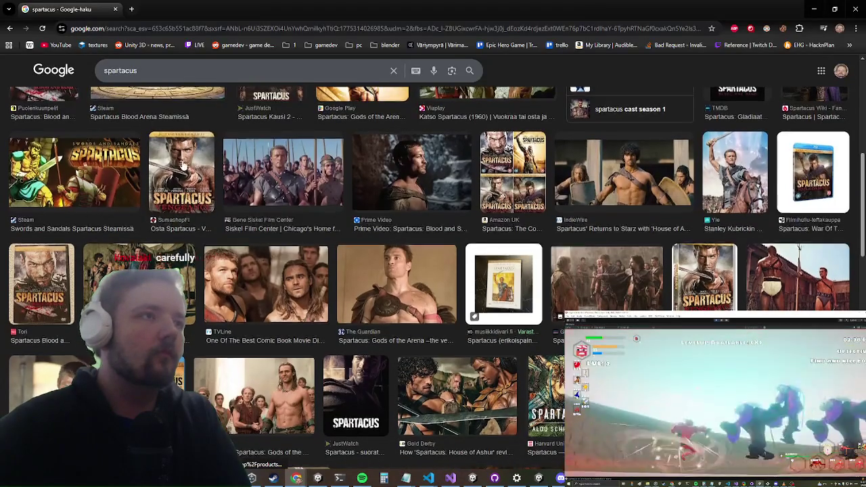
{"action": "scroll", "coordinate": [182, 169], "scroll_direction": "down", "scroll_amount": 3}
{"action": "scroll", "coordinate": [178, 159], "scroll_direction": "up", "scroll_amount": 1}
{"action": "scroll", "coordinate": [178, 159], "scroll_direction": "up", "scroll_amount": 5}
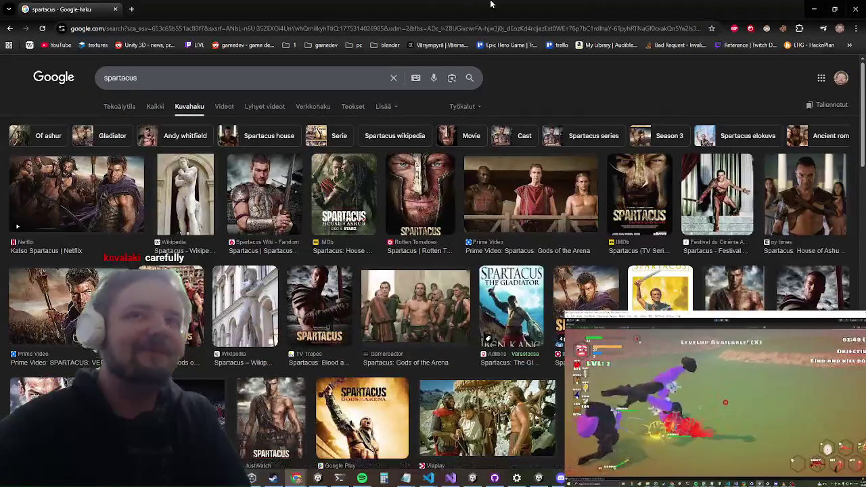
{"action": "key", "text": "alt+Tab"}
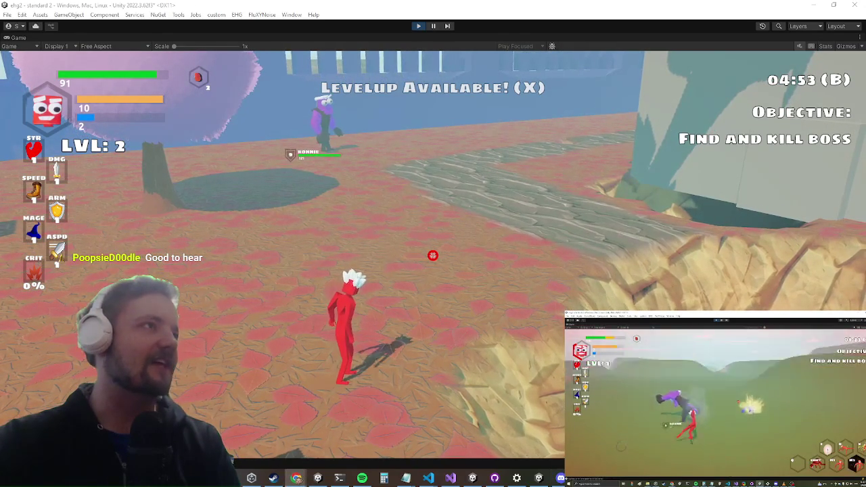
View the Jussipussi bread picture in Chrome, then close that window
{"action": "key", "text": "alt+Tab"}
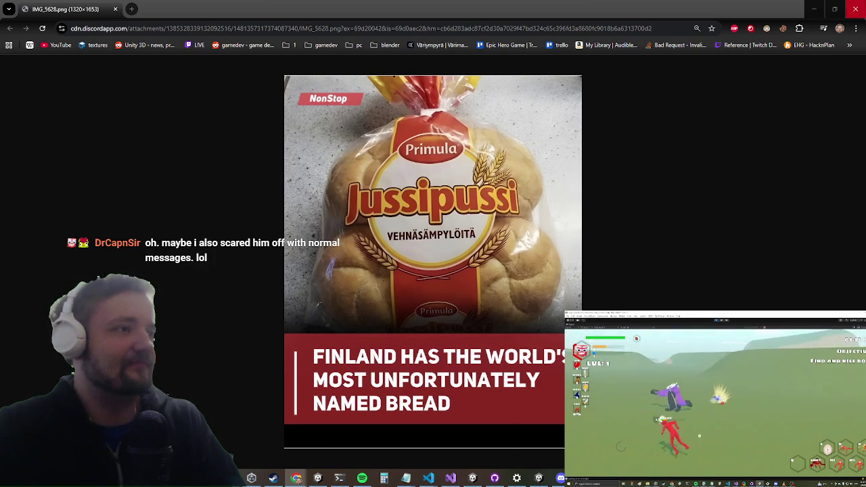
{"action": "left_click", "coordinate": [855, 9]}
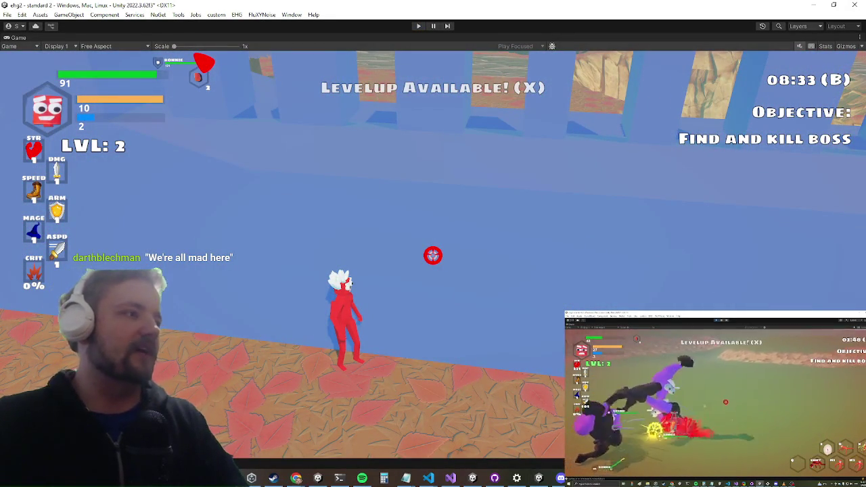
Stop Play mode, clear the Project search and open the terraincastleTerrain prefab
{"action": "key", "text": "ctrl+p"}
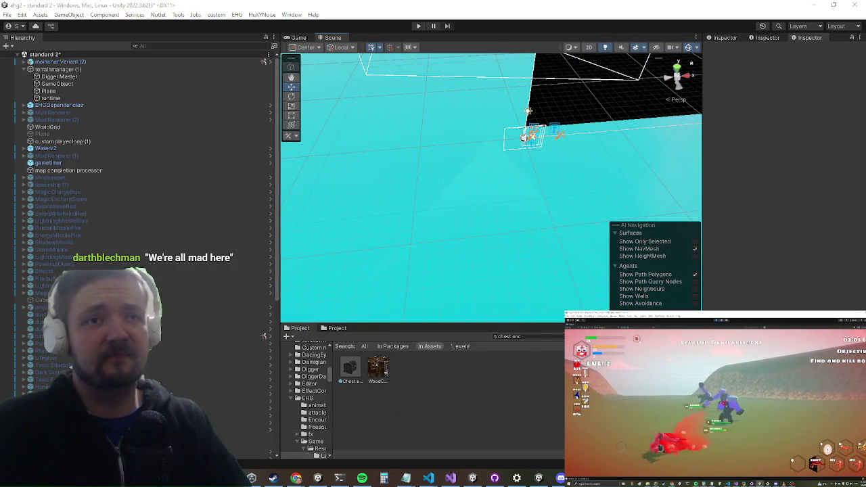
{"action": "key", "text": "Escape"}
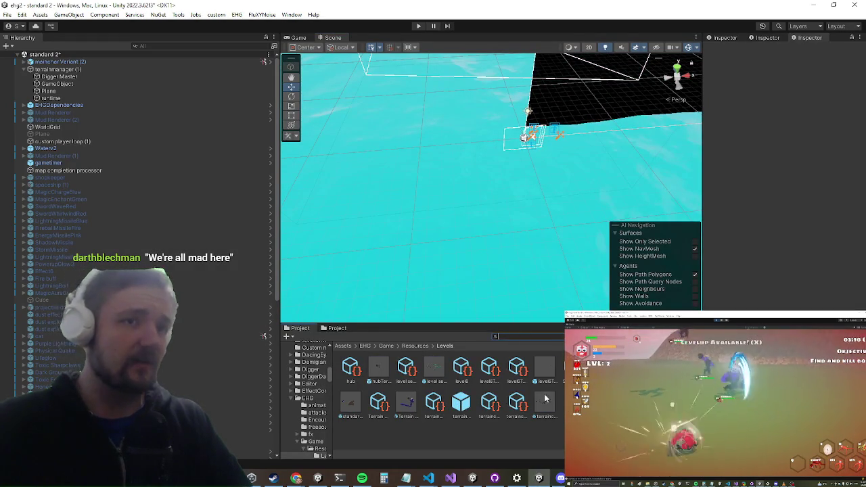
{"action": "double_click", "coordinate": [463, 405]}
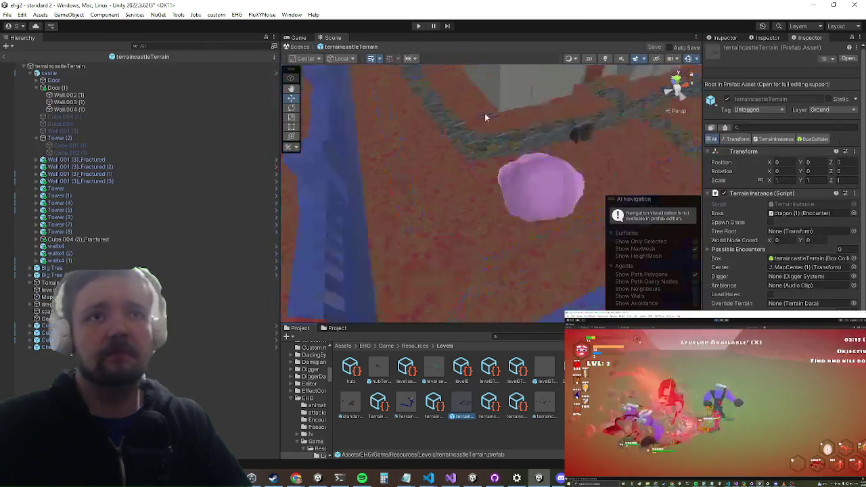
Set the Tag of Big Tree and Big Tree (1) to Tree
{"action": "mouse_move", "coordinate": [485, 113]}
{"action": "left_mouse_down"}
{"action": "mouse_move", "coordinate": [509, 130]}
{"action": "mouse_move", "coordinate": [527, 210]}
{"action": "mouse_move", "coordinate": [522, 156]}
{"action": "mouse_move", "coordinate": [503, 153]}
{"action": "left_mouse_up"}
{"action": "left_click", "coordinate": [503, 153]}
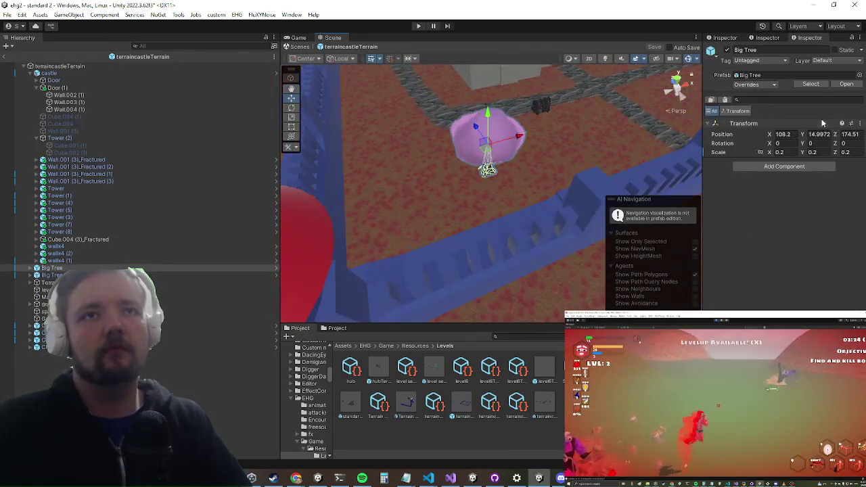
{"action": "left_click", "coordinate": [755, 60]}
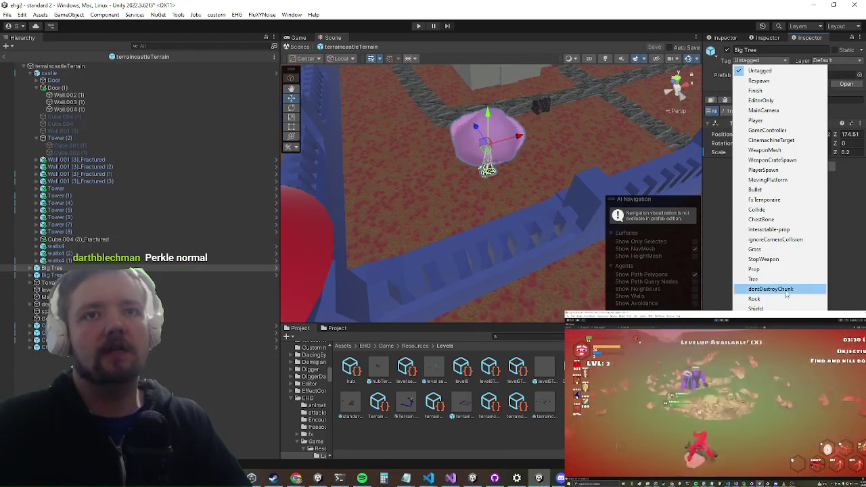
{"action": "left_click", "coordinate": [755, 278]}
{"action": "mouse_move", "coordinate": [629, 176]}
{"action": "left_mouse_down"}
{"action": "mouse_move", "coordinate": [576, 141]}
{"action": "mouse_move", "coordinate": [518, 165]}
{"action": "left_mouse_up"}
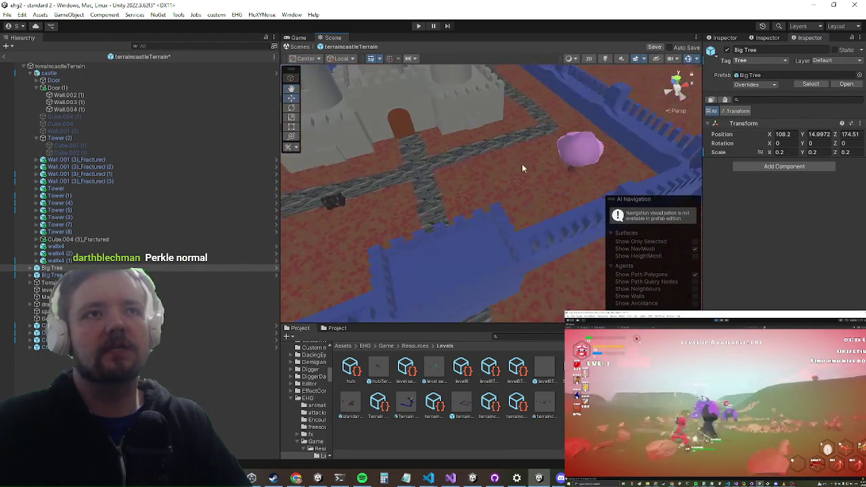
{"action": "left_click", "coordinate": [577, 145]}
{"action": "left_click", "coordinate": [755, 60]}
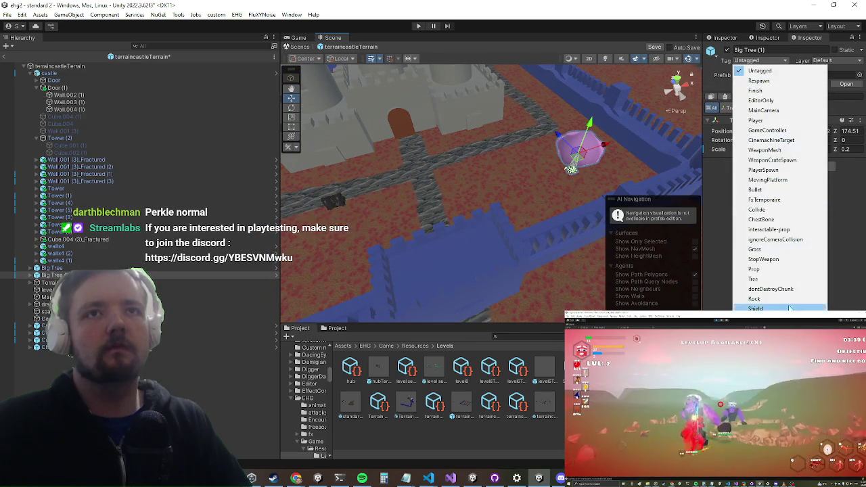
{"action": "left_click", "coordinate": [780, 280]}
Select the Wall.001 (3)_Fractured piece and open its prefab
{"action": "mouse_move", "coordinate": [472, 195]}
{"action": "left_mouse_down"}
{"action": "mouse_move", "coordinate": [526, 151]}
{"action": "mouse_move", "coordinate": [497, 223]}
{"action": "left_mouse_up"}
{"action": "left_click", "coordinate": [492, 224]}
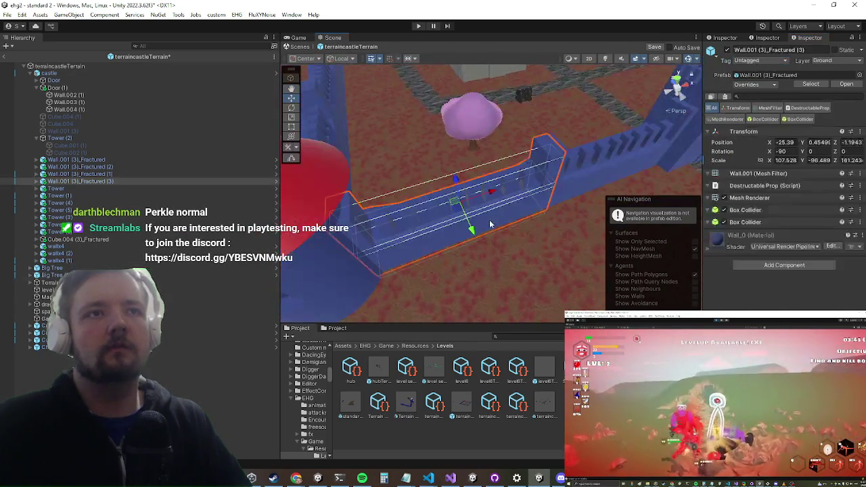
{"action": "left_click", "coordinate": [841, 86]}
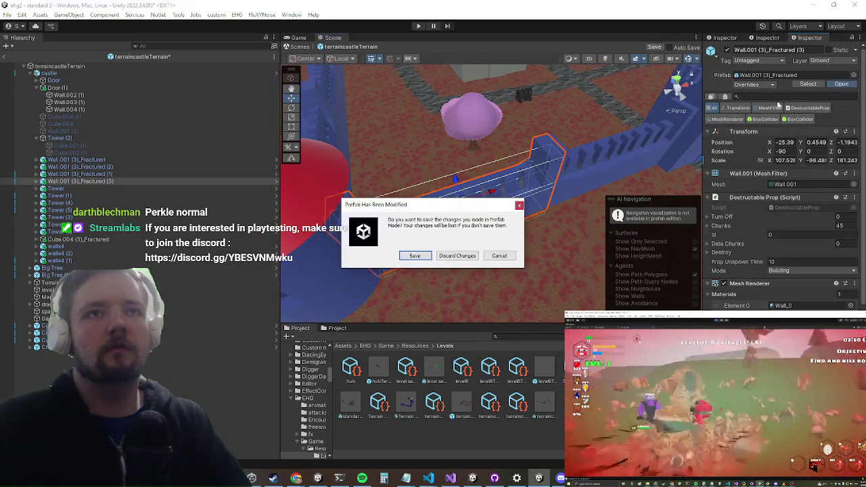
{"action": "left_click", "coordinate": [415, 256]}
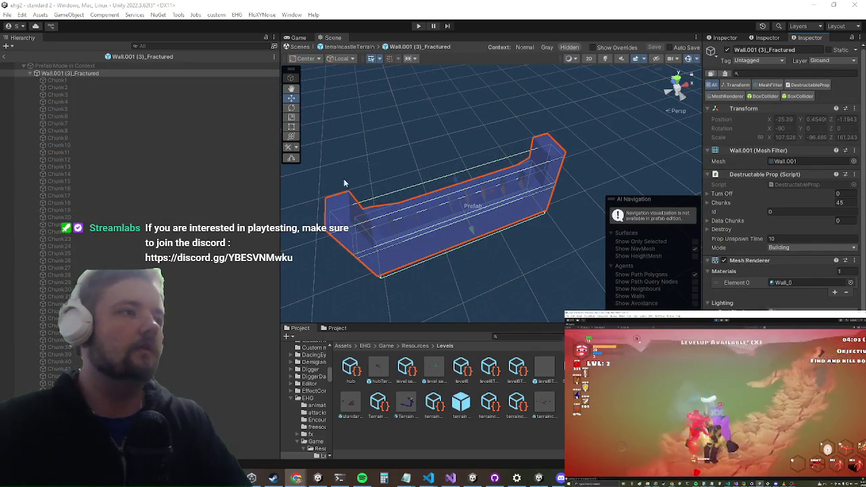
{"action": "mouse_move", "coordinate": [347, 149]}
{"action": "left_mouse_down"}
{"action": "mouse_move", "coordinate": [357, 209]}
{"action": "mouse_move", "coordinate": [365, 203]}
{"action": "mouse_move", "coordinate": [311, 191]}
{"action": "mouse_move", "coordinate": [347, 199]}
{"action": "mouse_move", "coordinate": [373, 189]}
{"action": "mouse_move", "coordinate": [359, 192]}
{"action": "left_mouse_up"}
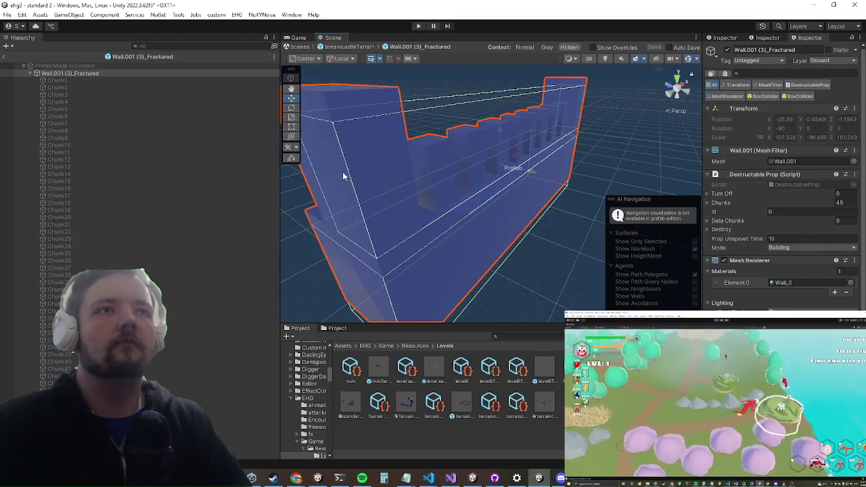
{"action": "key", "text": "f"}
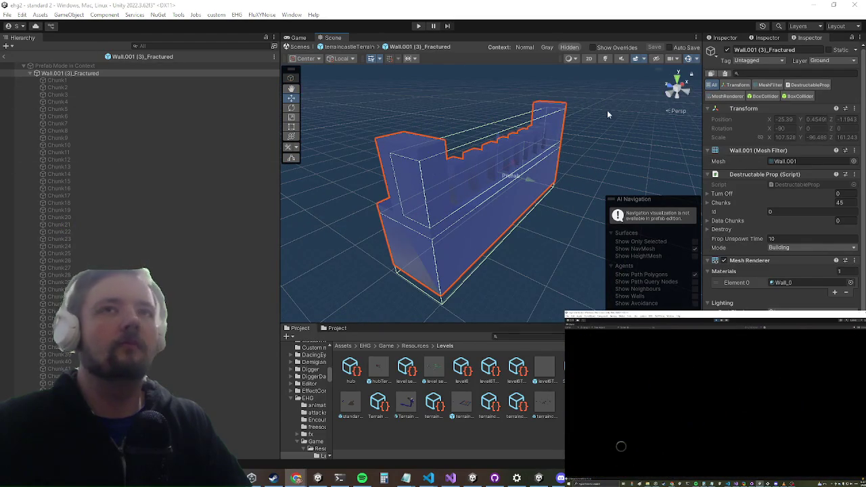
{"action": "scroll", "coordinate": [469, 188], "scroll_direction": "up", "scroll_amount": 5}
{"action": "mouse_move", "coordinate": [406, 203]}
{"action": "left_mouse_down"}
{"action": "mouse_move", "coordinate": [458, 203]}
{"action": "mouse_move", "coordinate": [436, 207]}
{"action": "left_mouse_up"}
{"action": "scroll", "coordinate": [779, 243], "scroll_direction": "down", "scroll_amount": 10}
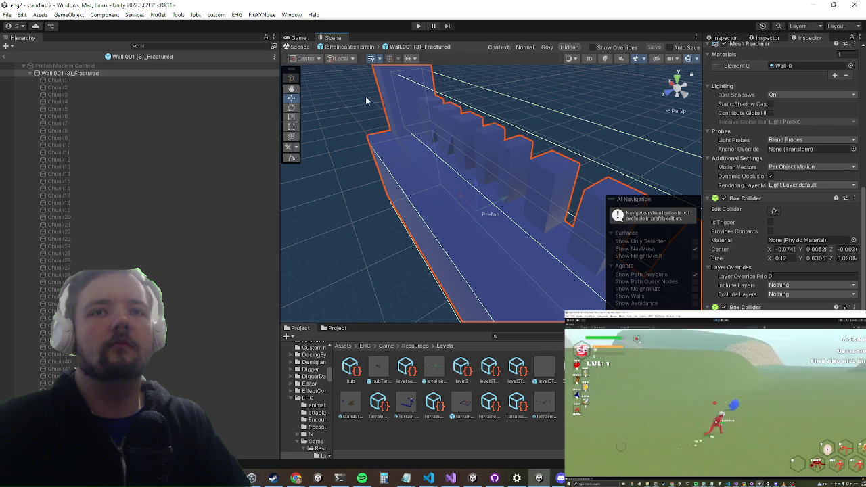
Orbit around the fractured wall and enable Edit Collider on its first box collider
{"action": "mouse_move", "coordinate": [526, 90]}
{"action": "left_mouse_down"}
{"action": "mouse_move", "coordinate": [260, 131]}
{"action": "mouse_move", "coordinate": [341, 110]}
{"action": "left_mouse_up"}
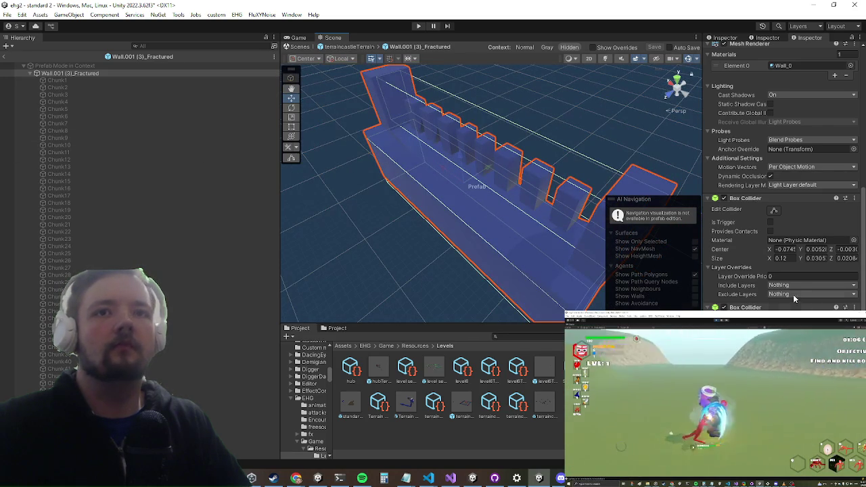
{"action": "left_click", "coordinate": [779, 212]}
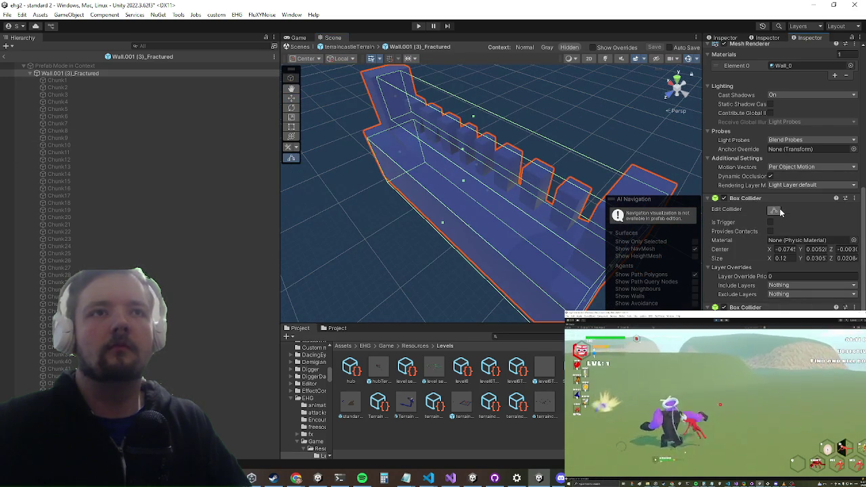
Pull the crenellation collider's left face in to fit the wall
{"action": "left_click_drag", "start_coordinate": [452, 99], "coordinate": [417, 142]}
{"action": "left_click_drag", "start_coordinate": [429, 178], "coordinate": [447, 174]}
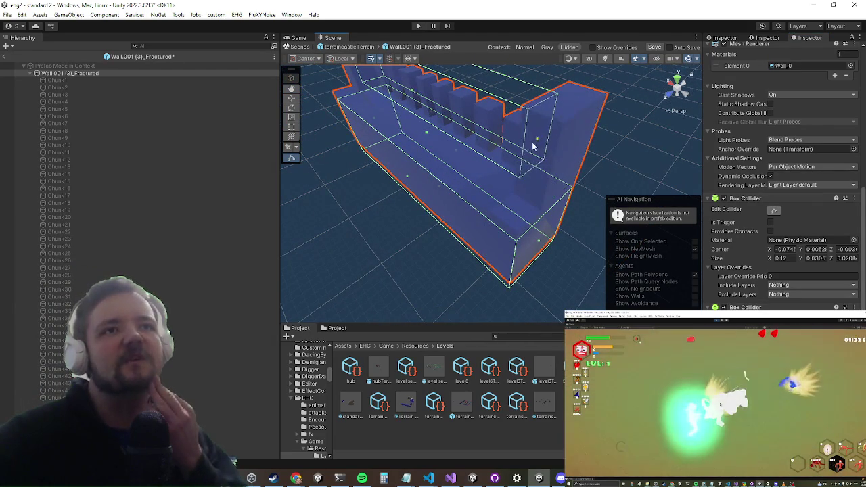
{"action": "mouse_move", "coordinate": [534, 142]}
{"action": "left_mouse_down"}
{"action": "mouse_move", "coordinate": [484, 120]}
{"action": "mouse_move", "coordinate": [535, 117]}
{"action": "mouse_move", "coordinate": [507, 140]}
{"action": "mouse_move", "coordinate": [518, 133]}
{"action": "left_mouse_up"}
{"action": "mouse_move", "coordinate": [481, 133]}
{"action": "left_mouse_down"}
{"action": "mouse_move", "coordinate": [480, 164]}
{"action": "mouse_move", "coordinate": [458, 142]}
{"action": "mouse_move", "coordinate": [528, 149]}
{"action": "mouse_move", "coordinate": [479, 164]}
{"action": "mouse_move", "coordinate": [488, 161]}
{"action": "left_mouse_up"}
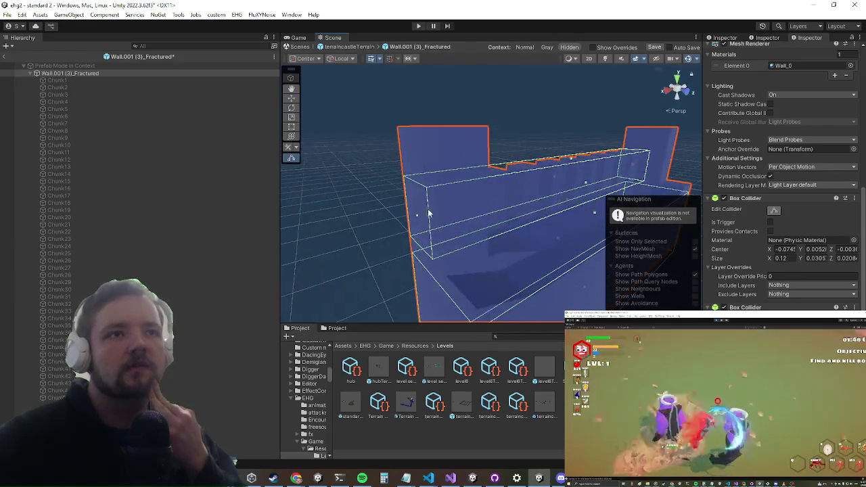
{"action": "left_click_drag", "start_coordinate": [417, 215], "coordinate": [475, 201]}
{"action": "left_click_drag", "start_coordinate": [548, 152], "coordinate": [494, 170]}
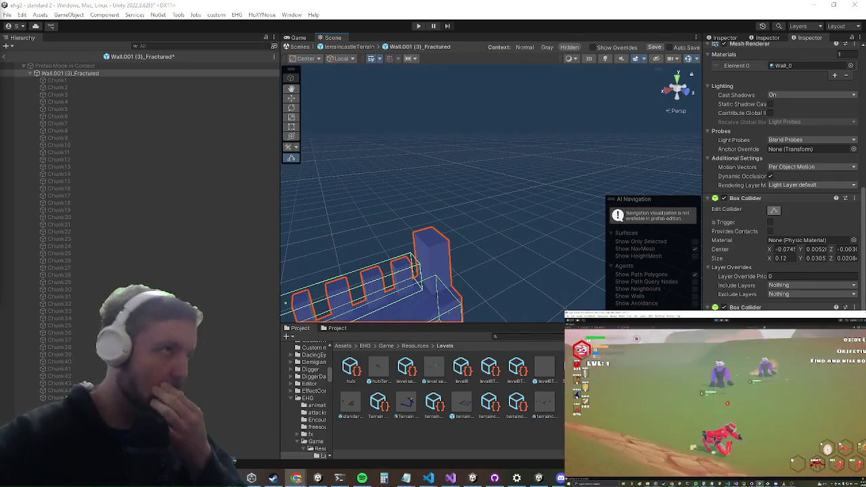
Adjust the collider's top face so it sits at the top of the battlements
{"action": "key", "text": "f"}
{"action": "left_click_drag", "start_coordinate": [640, 152], "coordinate": [532, 256]}
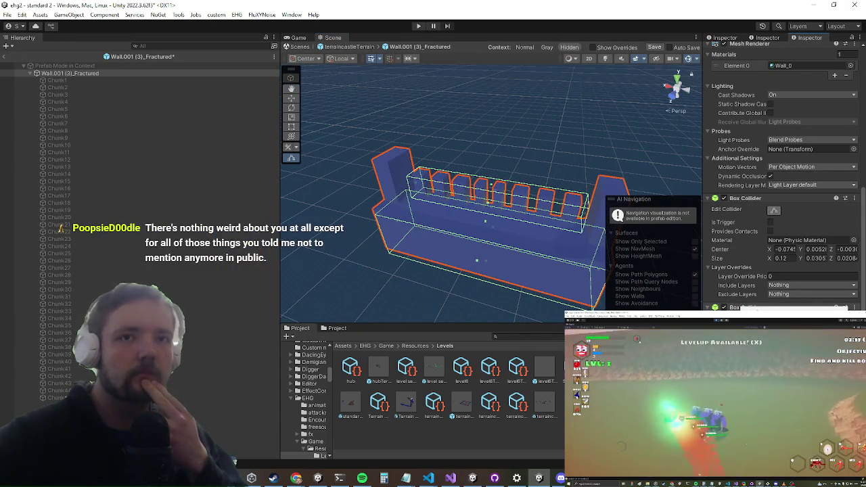
{"action": "left_click_drag", "start_coordinate": [518, 201], "coordinate": [516, 204]}
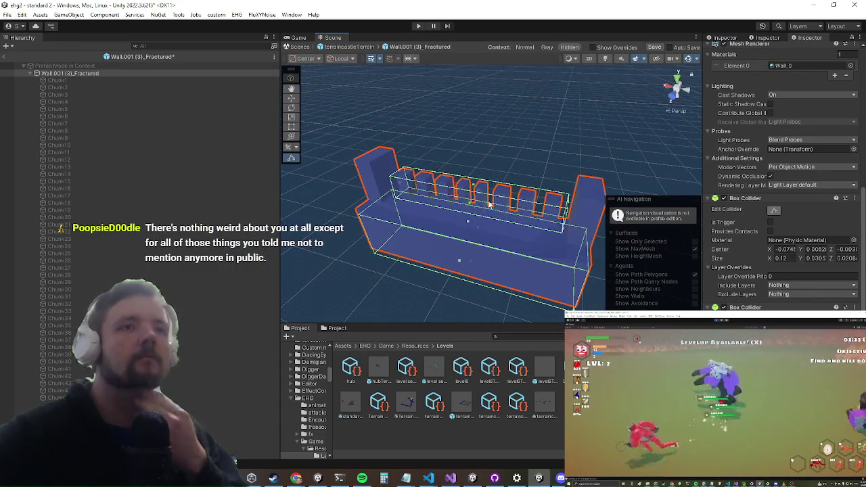
{"action": "scroll", "coordinate": [490, 203], "scroll_direction": "up", "scroll_amount": 2}
{"action": "mouse_move", "coordinate": [465, 184]}
{"action": "left_mouse_down"}
{"action": "mouse_move", "coordinate": [468, 110]}
{"action": "mouse_move", "coordinate": [465, 119]}
{"action": "left_mouse_up"}
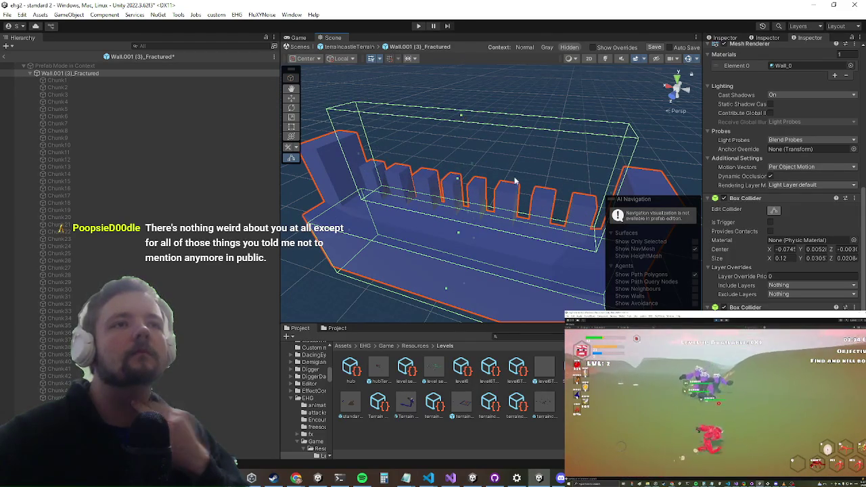
{"action": "key", "text": "ctrl+z"}
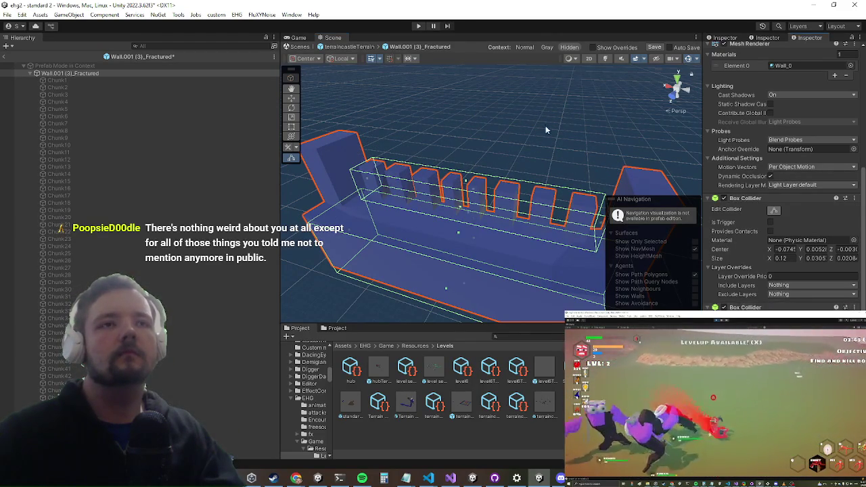
{"action": "scroll", "coordinate": [553, 137], "scroll_direction": "down", "scroll_amount": 3}
{"action": "mouse_move", "coordinate": [474, 190]}
{"action": "left_mouse_down"}
{"action": "mouse_move", "coordinate": [484, 110]}
{"action": "mouse_move", "coordinate": [537, 192]}
{"action": "left_mouse_up"}
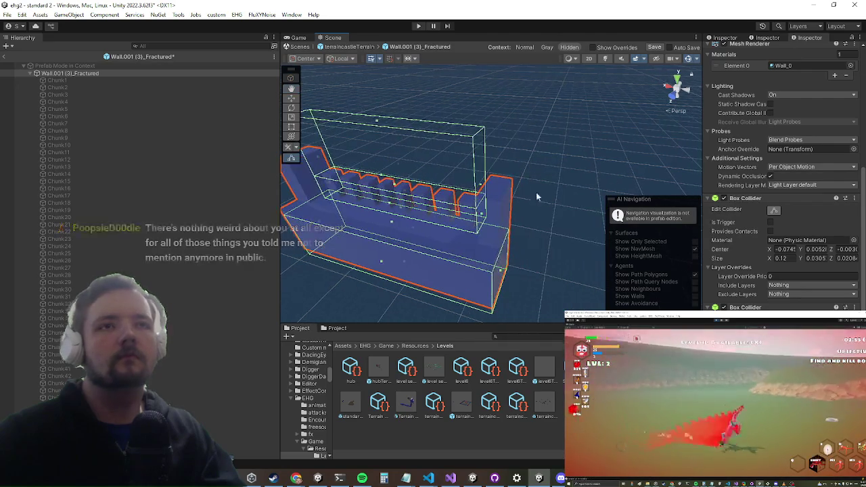
{"action": "mouse_move", "coordinate": [480, 189]}
{"action": "left_mouse_down"}
{"action": "mouse_move", "coordinate": [313, 166]}
{"action": "mouse_move", "coordinate": [362, 162]}
{"action": "mouse_move", "coordinate": [339, 153]}
{"action": "mouse_move", "coordinate": [370, 170]}
{"action": "mouse_move", "coordinate": [423, 146]}
{"action": "mouse_move", "coordinate": [410, 157]}
{"action": "mouse_move", "coordinate": [417, 169]}
{"action": "mouse_move", "coordinate": [518, 222]}
{"action": "left_mouse_up"}
{"action": "key", "text": "f"}
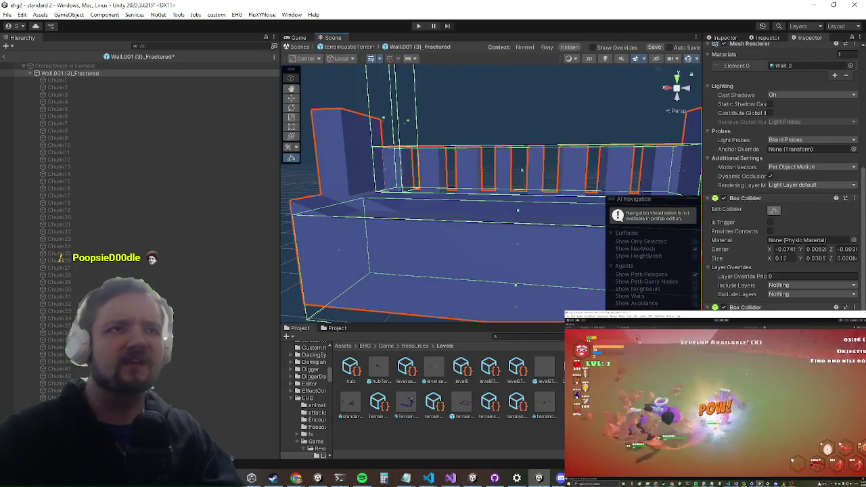
{"action": "scroll", "coordinate": [782, 176], "scroll_direction": "down", "scroll_amount": 3}
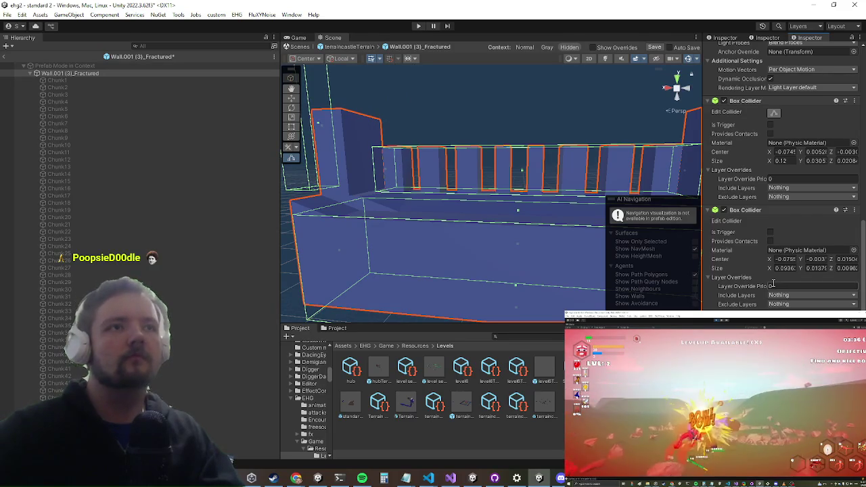
{"action": "mouse_move", "coordinate": [440, 176]}
{"action": "left_mouse_down"}
{"action": "mouse_move", "coordinate": [394, 168]}
{"action": "mouse_move", "coordinate": [397, 226]}
{"action": "left_mouse_up"}
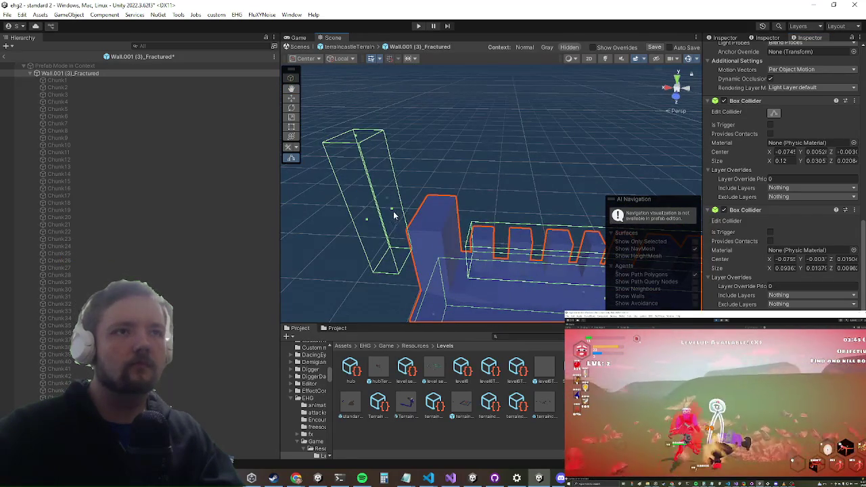
Select Wall.001 (3)_Fractured in the Hierarchy and enable Edit Collider on the pillar's box collider
{"action": "left_click", "coordinate": [402, 215]}
{"action": "left_click", "coordinate": [90, 73]}
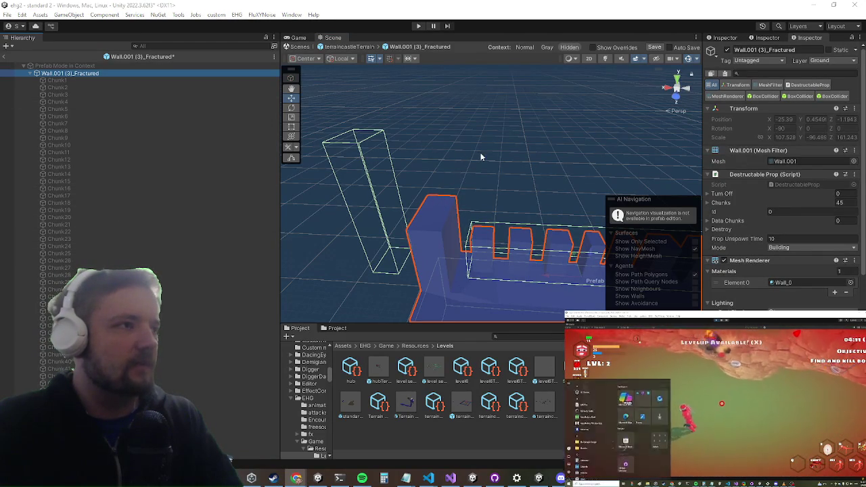
{"action": "mouse_move", "coordinate": [479, 158]}
{"action": "left_mouse_down"}
{"action": "mouse_move", "coordinate": [458, 151]}
{"action": "mouse_move", "coordinate": [462, 161]}
{"action": "left_mouse_up"}
{"action": "scroll", "coordinate": [791, 165], "scroll_direction": "down", "scroll_amount": 10}
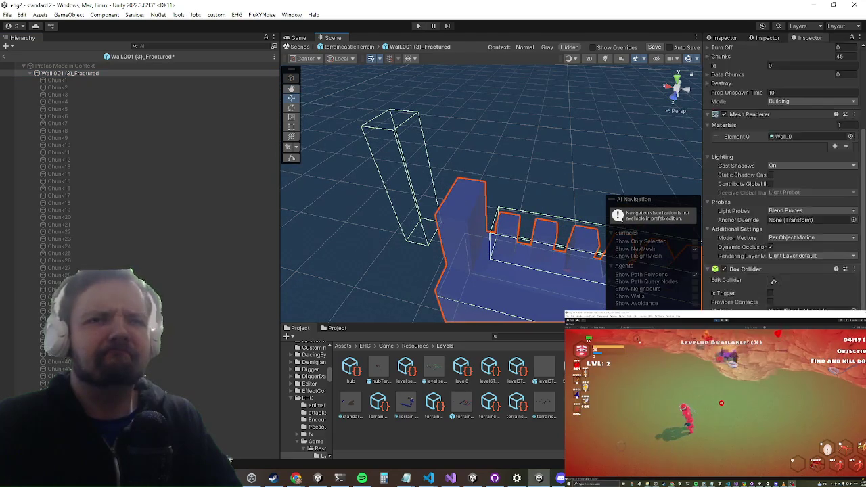
{"action": "left_click", "coordinate": [774, 135]}
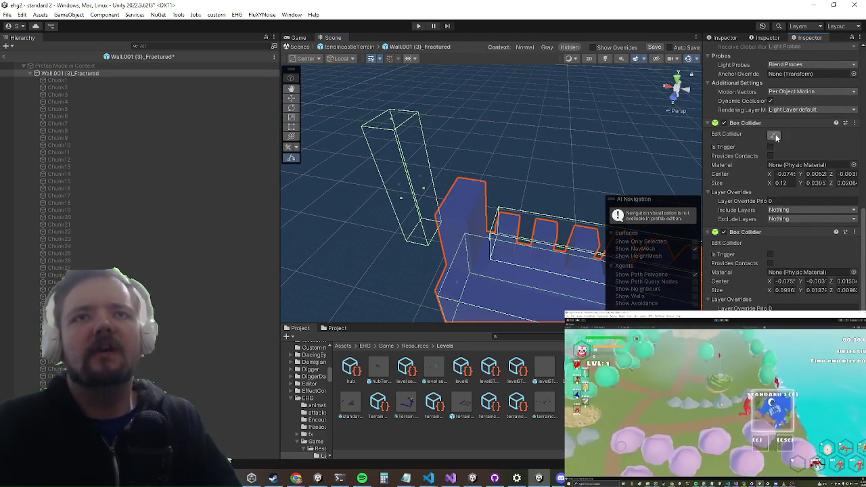
Widen the pillar collider to the right, then narrow it from the left side
{"action": "left_click_drag", "start_coordinate": [423, 192], "coordinate": [490, 199]}
{"action": "mouse_move", "coordinate": [398, 188]}
{"action": "left_mouse_down"}
{"action": "mouse_move", "coordinate": [445, 194]}
{"action": "mouse_move", "coordinate": [437, 188]}
{"action": "mouse_move", "coordinate": [509, 165]}
{"action": "mouse_move", "coordinate": [456, 172]}
{"action": "mouse_move", "coordinate": [465, 264]}
{"action": "mouse_move", "coordinate": [464, 249]}
{"action": "left_mouse_up"}
{"action": "left_click_drag", "start_coordinate": [396, 182], "coordinate": [403, 122]}
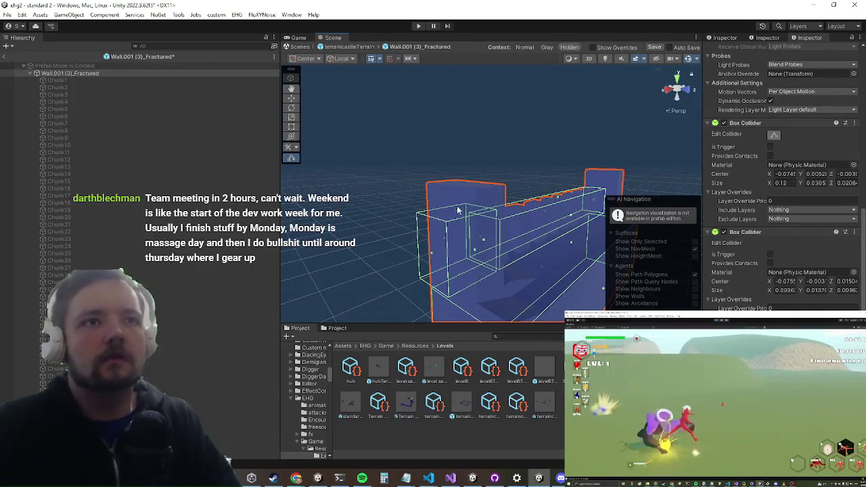
{"action": "mouse_move", "coordinate": [457, 180]}
{"action": "left_mouse_down"}
{"action": "mouse_move", "coordinate": [385, 189]}
{"action": "mouse_move", "coordinate": [400, 214]}
{"action": "mouse_move", "coordinate": [430, 214]}
{"action": "left_mouse_up"}
{"action": "scroll", "coordinate": [779, 203], "scroll_direction": "down", "scroll_amount": 1}
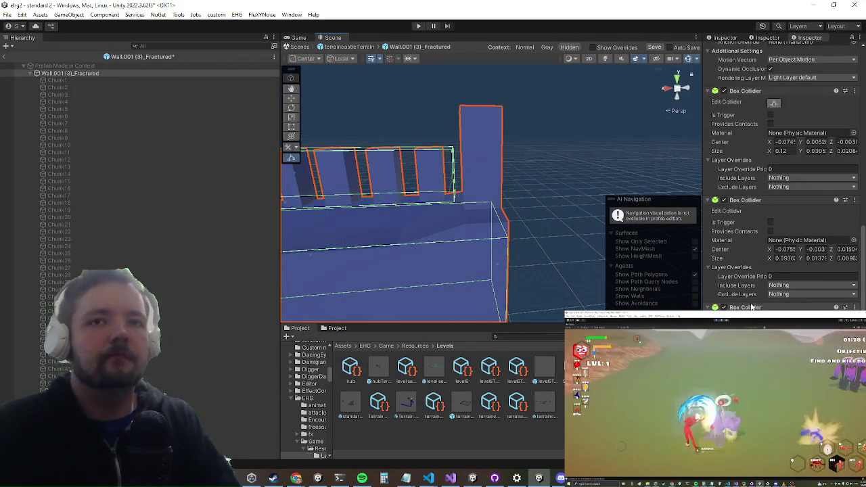
{"action": "key", "text": "Escape"}
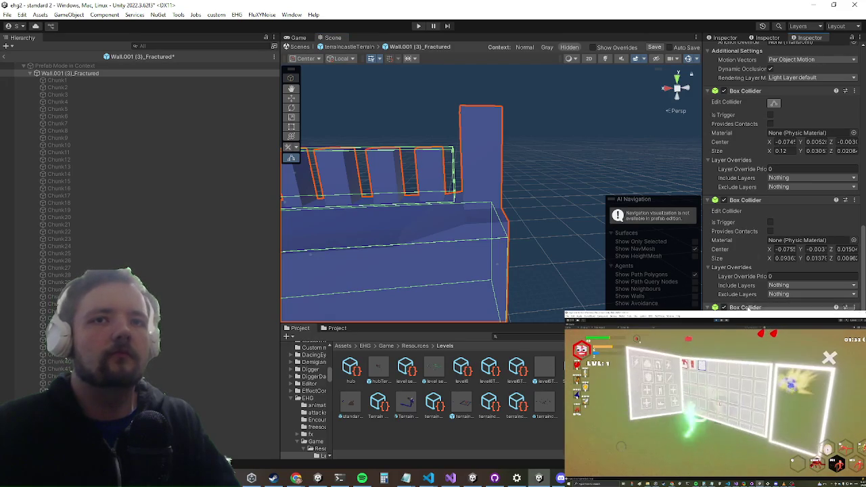
{"action": "mouse_move", "coordinate": [699, 256]}
{"action": "left_mouse_down"}
{"action": "mouse_move", "coordinate": [547, 180]}
{"action": "mouse_move", "coordinate": [494, 180]}
{"action": "left_mouse_up"}
{"action": "scroll", "coordinate": [782, 204], "scroll_direction": "down", "scroll_amount": 5}
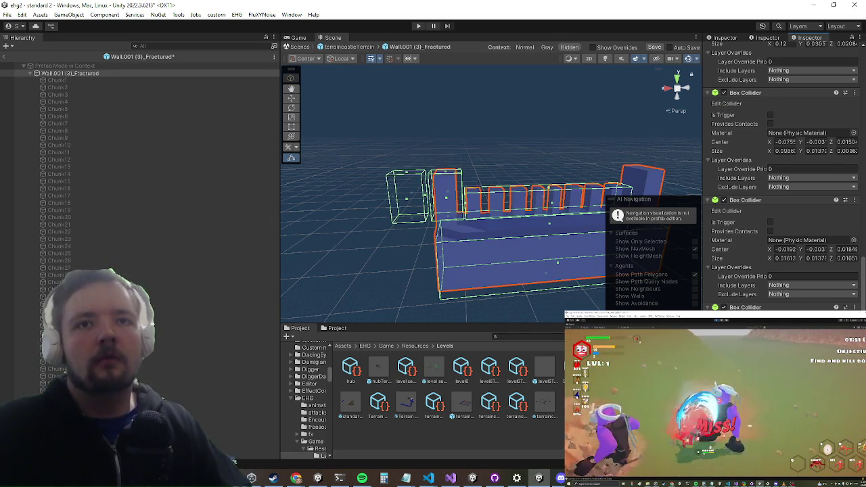
Compare collider edits with undo/redo, settling on size 0.01613 × 0.01371 × 0.01651
{"action": "key", "text": "ctrl+z"}
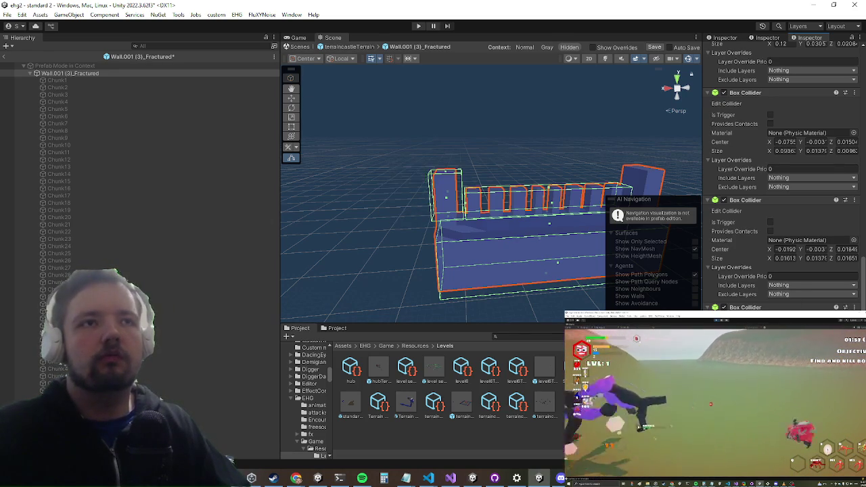
{"action": "key", "text": "ctrl+y"}
{"action": "key", "text": "ctrl+z"}
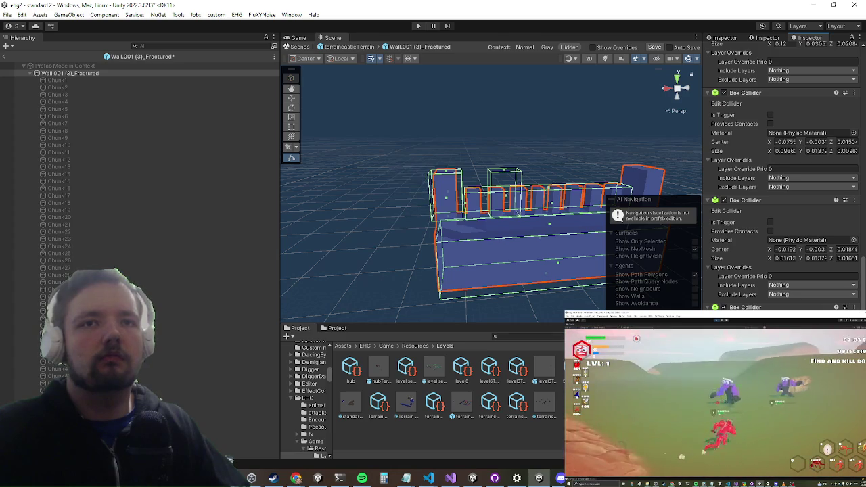
{"action": "key", "text": "ctrl+y"}
{"action": "key", "text": "ctrl+y"}
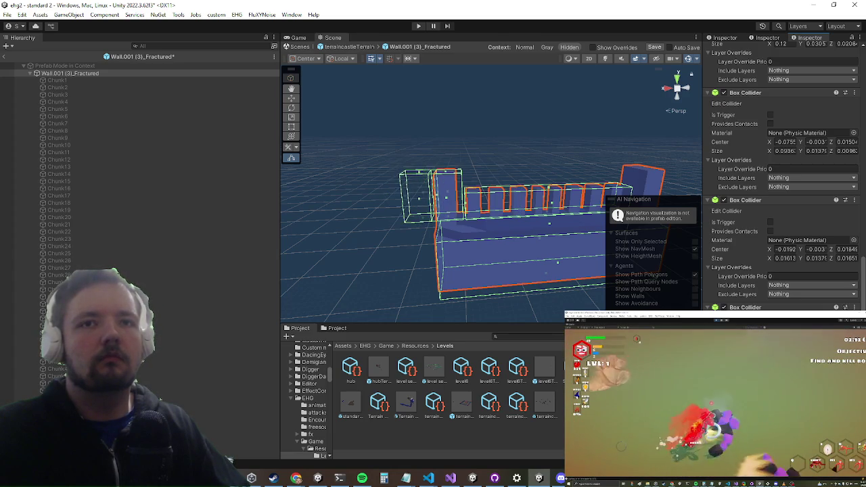
{"action": "key", "text": "ctrl+y"}
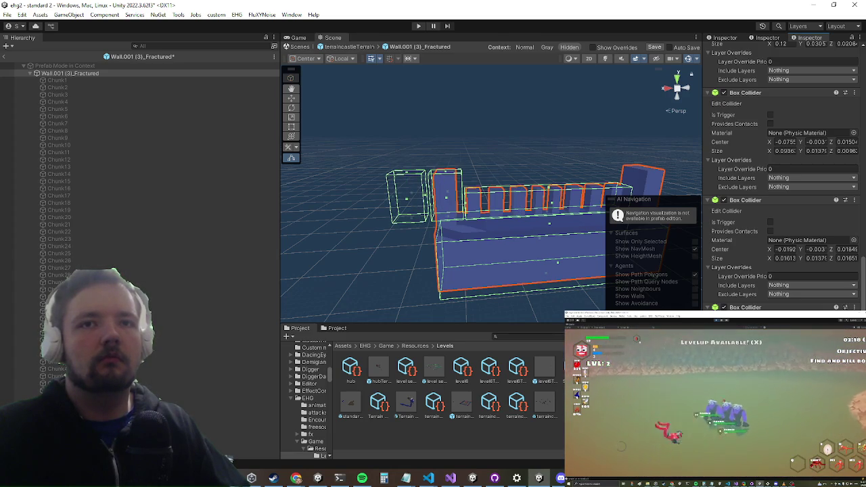
{"action": "key", "text": "ctrl+z"}
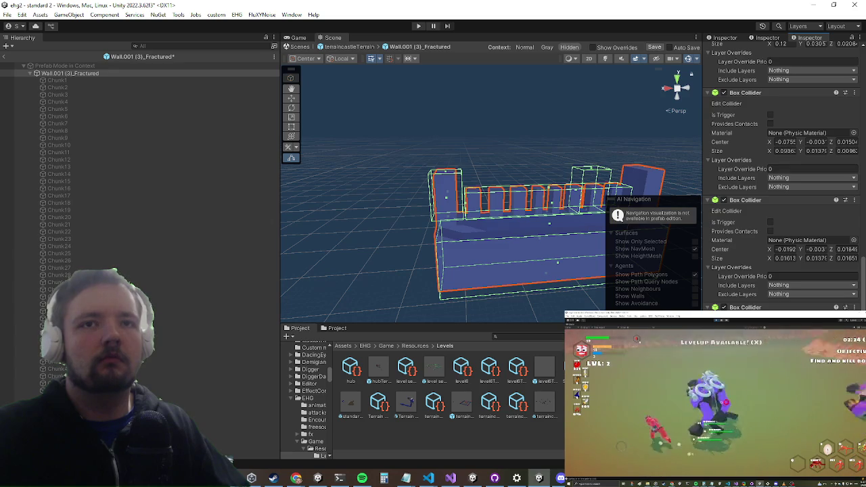
{"action": "key", "text": "ctrl+z"}
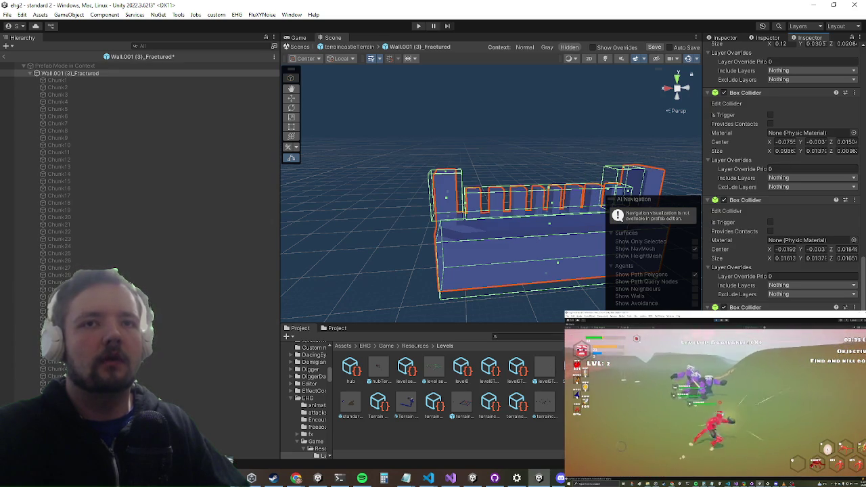
{"action": "key", "text": "ctrl+y"}
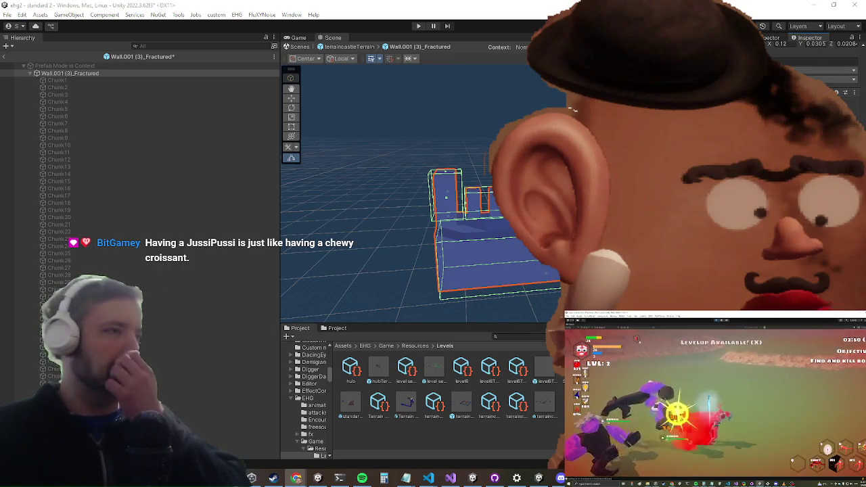
{"action": "mouse_move", "coordinate": [437, 170]}
{"action": "left_mouse_down"}
{"action": "mouse_move", "coordinate": [394, 211]}
{"action": "mouse_move", "coordinate": [403, 183]}
{"action": "mouse_move", "coordinate": [447, 188]}
{"action": "mouse_move", "coordinate": [381, 195]}
{"action": "mouse_move", "coordinate": [401, 159]}
{"action": "mouse_move", "coordinate": [470, 200]}
{"action": "mouse_move", "coordinate": [539, 214]}
{"action": "mouse_move", "coordinate": [518, 212]}
{"action": "left_mouse_up"}
Trim the chunk collider's right and lower edges, save the prefab and return to terraincastleTerrain
{"action": "left_click_drag", "start_coordinate": [463, 233], "coordinate": [427, 233]}
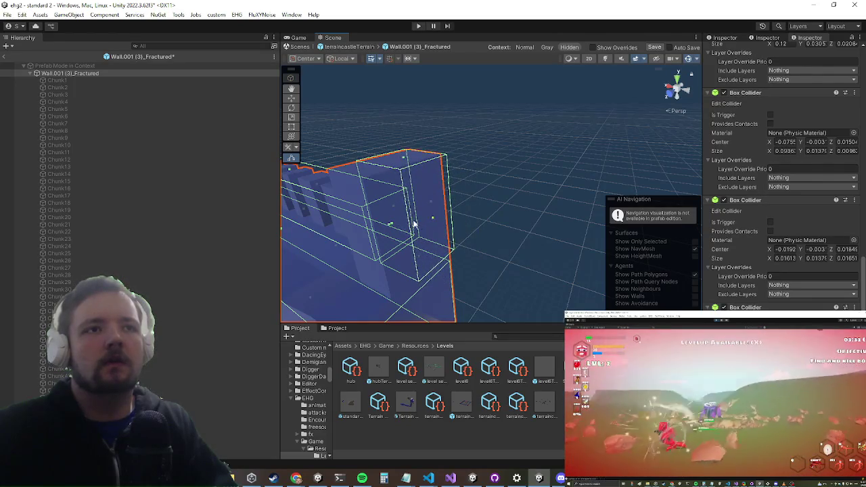
{"action": "scroll", "coordinate": [433, 202], "scroll_direction": "down", "scroll_amount": 10}
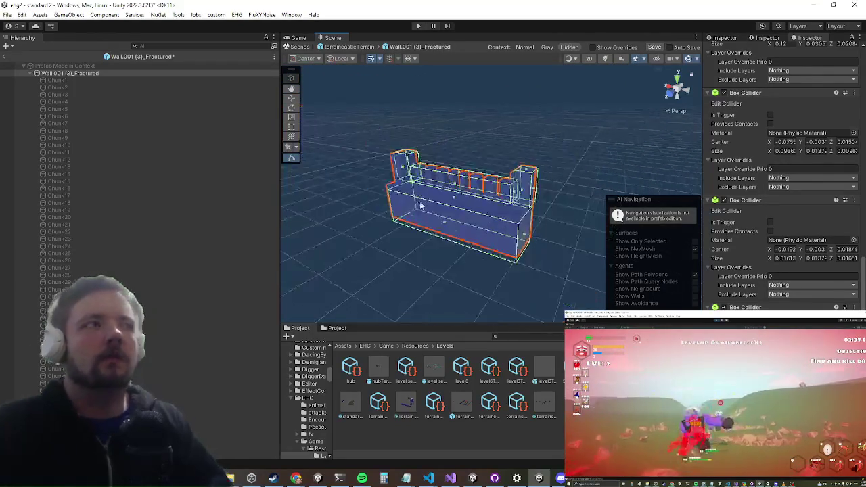
{"action": "scroll", "coordinate": [423, 207], "scroll_direction": "up", "scroll_amount": 8}
{"action": "left_click_drag", "start_coordinate": [420, 217], "coordinate": [421, 189]}
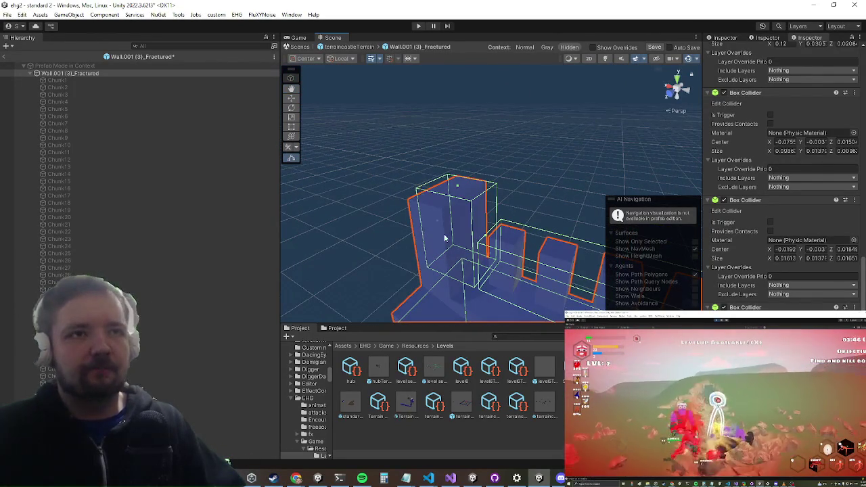
{"action": "mouse_move", "coordinate": [446, 241]}
{"action": "left_mouse_down"}
{"action": "mouse_move", "coordinate": [431, 253]}
{"action": "mouse_move", "coordinate": [441, 221]}
{"action": "left_mouse_up"}
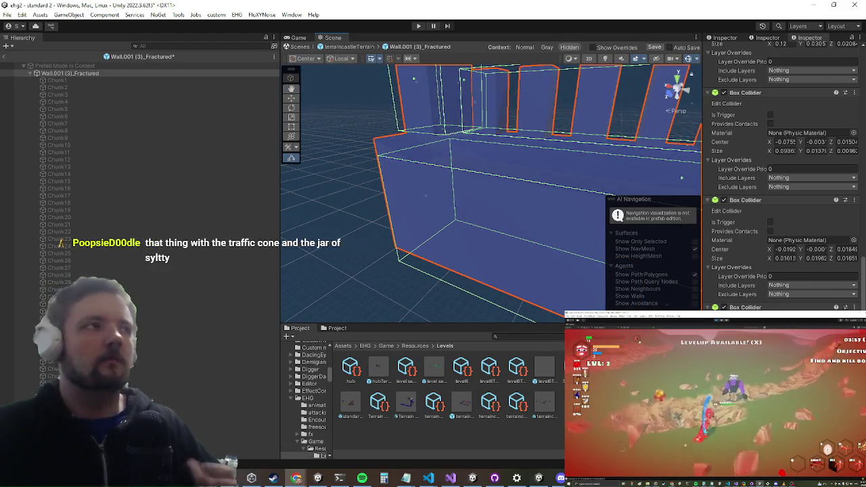
{"action": "key", "text": "ctrl+s"}
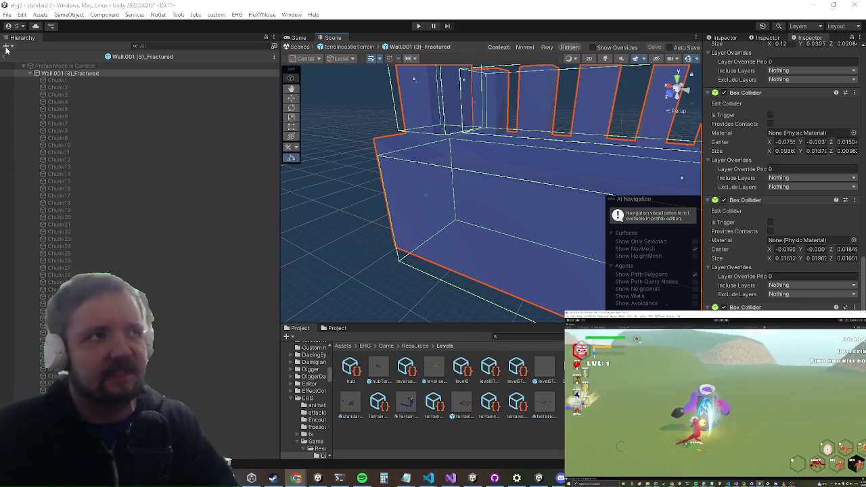
{"action": "left_click", "coordinate": [5, 58]}
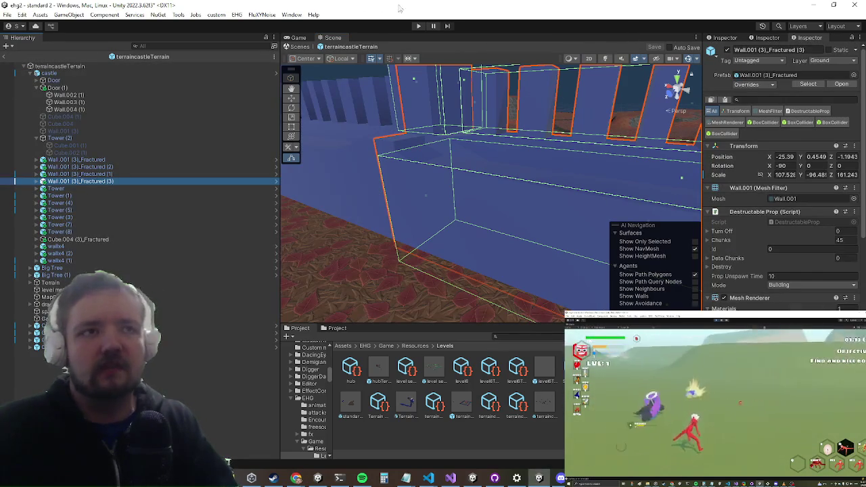
Frame the fractured wall in the Scene view and start play mode
{"action": "key", "text": "f"}
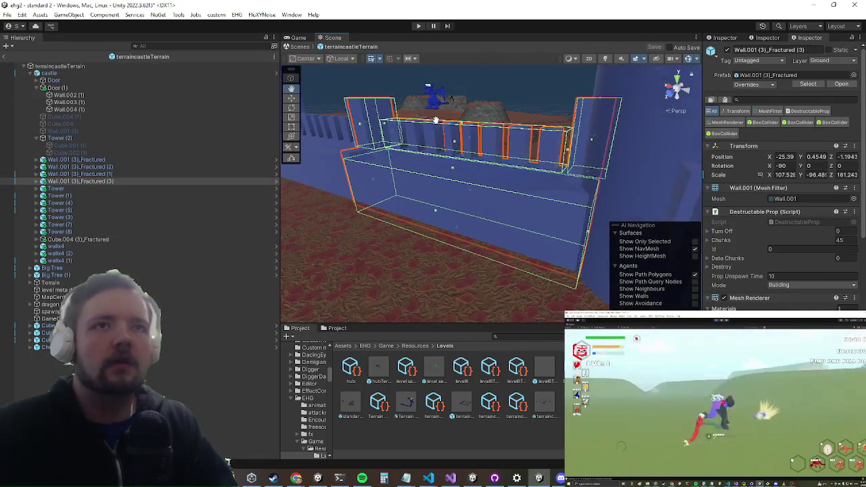
{"action": "left_click", "coordinate": [419, 25]}
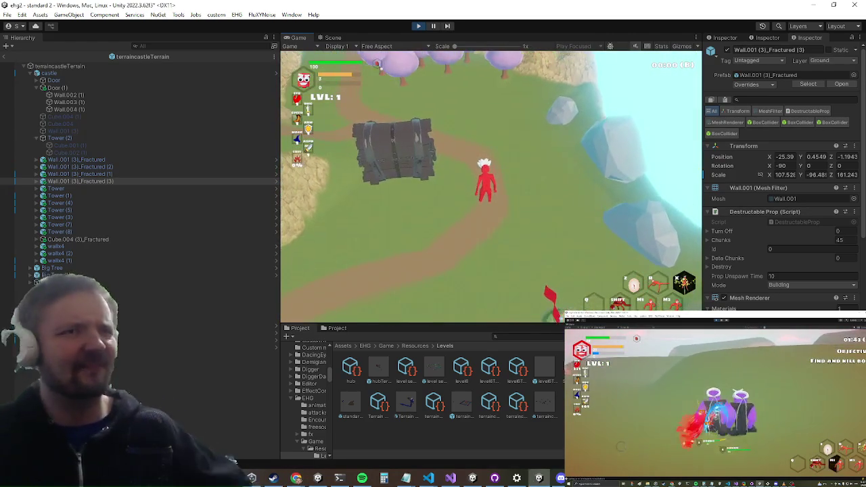
Maximize the Game view, run the hero past the chest through the pink trees, then stop playing
{"action": "key", "text": "shift+space"}
{"action": "key", "text": "w"}
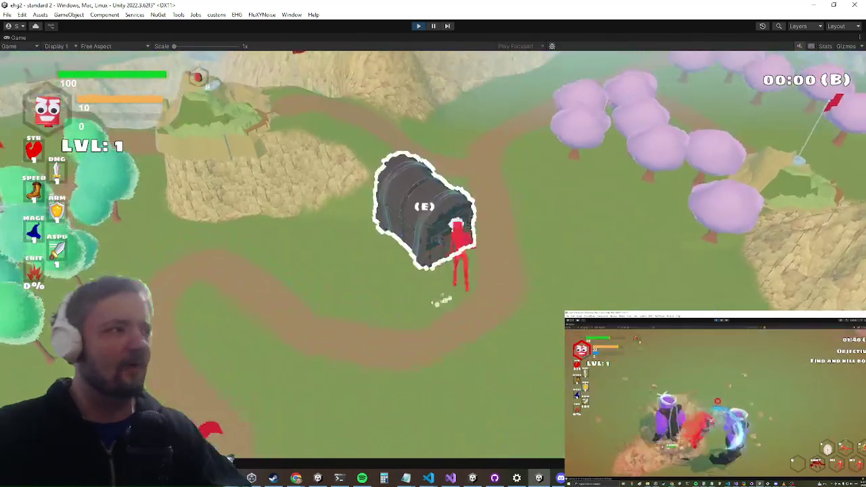
{"action": "key", "text": "w"}
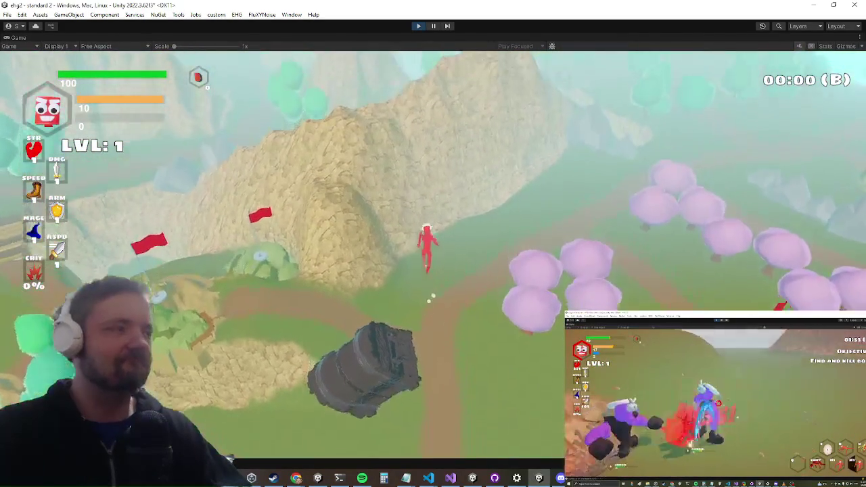
{"action": "key", "text": "w"}
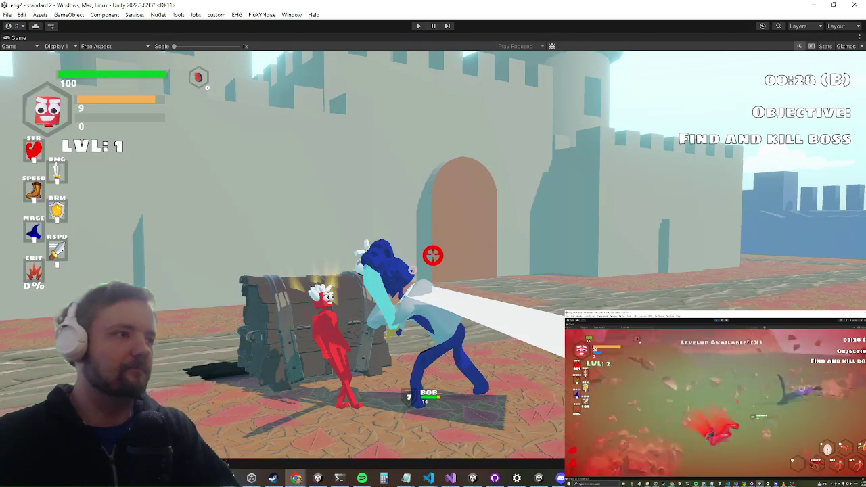
{"action": "key", "text": "ctrl+p"}
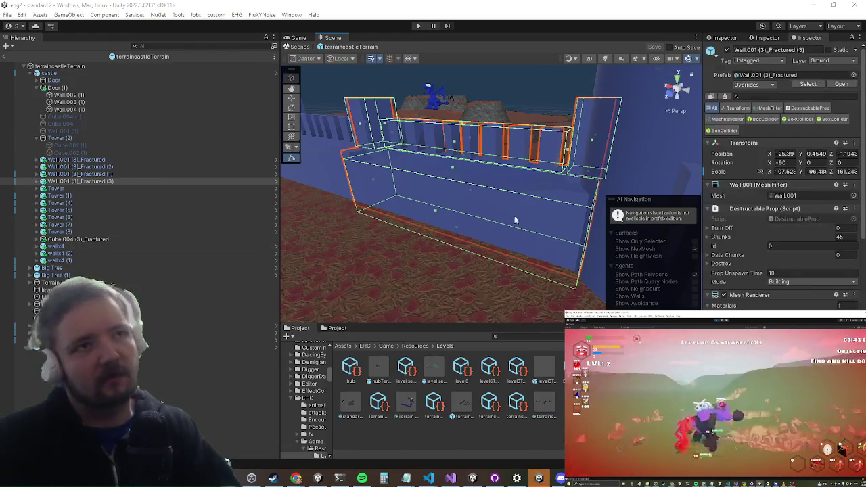
Enable Replace Trees on the terrainCastleTerrain Terrain Instance component
{"action": "scroll", "coordinate": [411, 174], "scroll_direction": "down", "scroll_amount": 5}
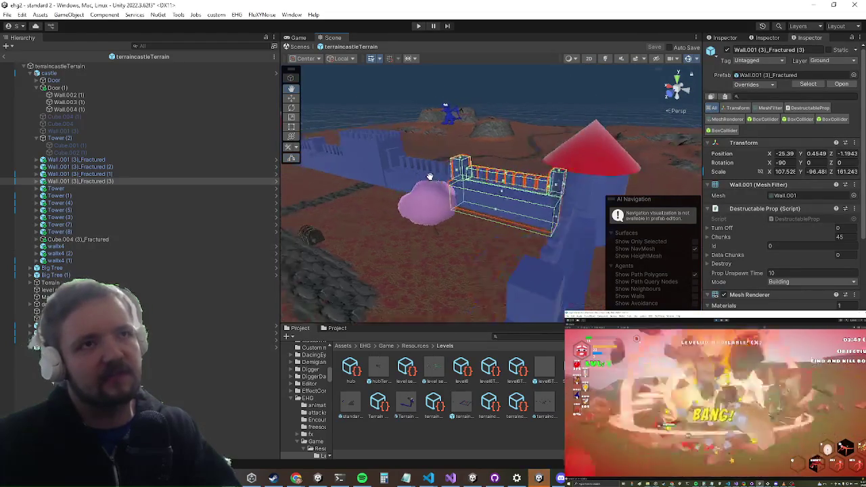
{"action": "left_click", "coordinate": [470, 186]}
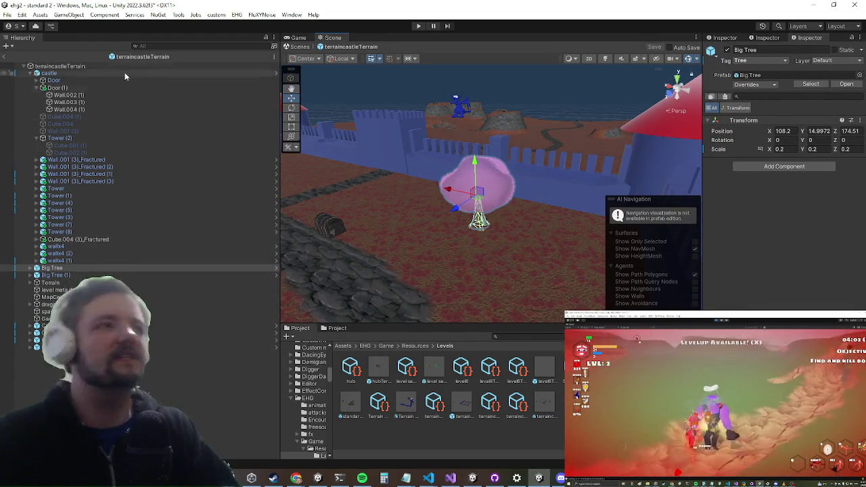
{"action": "left_click", "coordinate": [102, 66]}
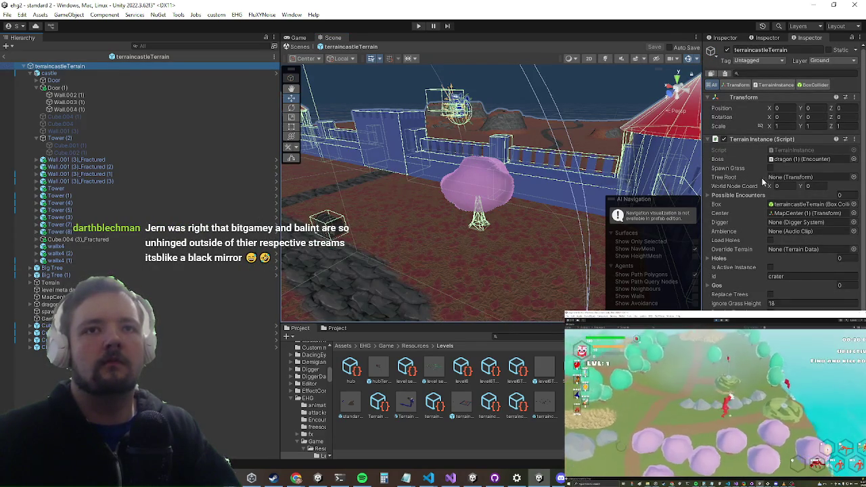
{"action": "scroll", "coordinate": [761, 184], "scroll_direction": "down", "scroll_amount": 3}
{"action": "left_click", "coordinate": [770, 222]}
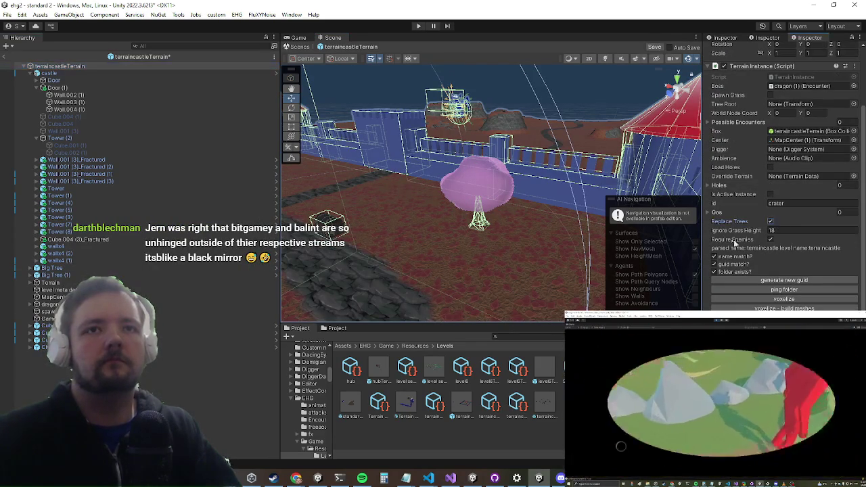
Save the scene with Ctrl+S and view the castle wall from above
{"action": "scroll", "coordinate": [755, 233], "scroll_direction": "down", "scroll_amount": 1}
{"action": "mouse_move", "coordinate": [490, 177]}
{"action": "left_mouse_down"}
{"action": "mouse_move", "coordinate": [449, 217]}
{"action": "mouse_move", "coordinate": [450, 196]}
{"action": "mouse_move", "coordinate": [442, 197]}
{"action": "mouse_move", "coordinate": [493, 159]}
{"action": "mouse_move", "coordinate": [499, 186]}
{"action": "left_mouse_up"}
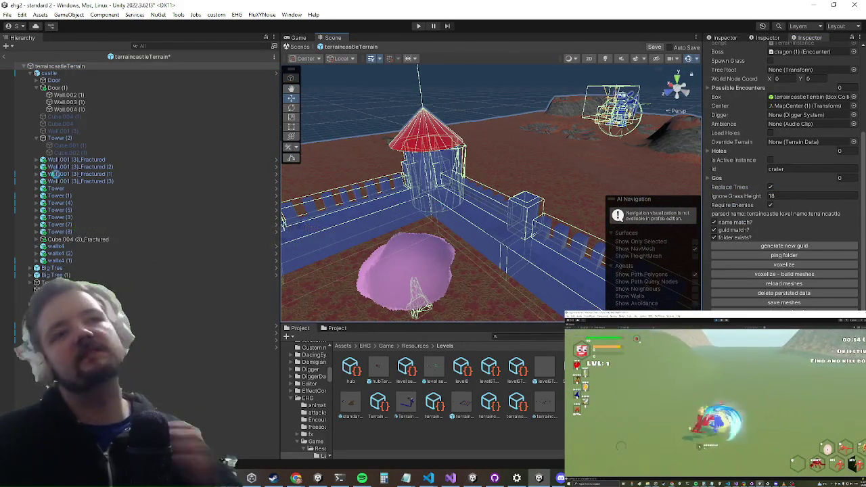
{"action": "key", "text": "ctrl+s"}
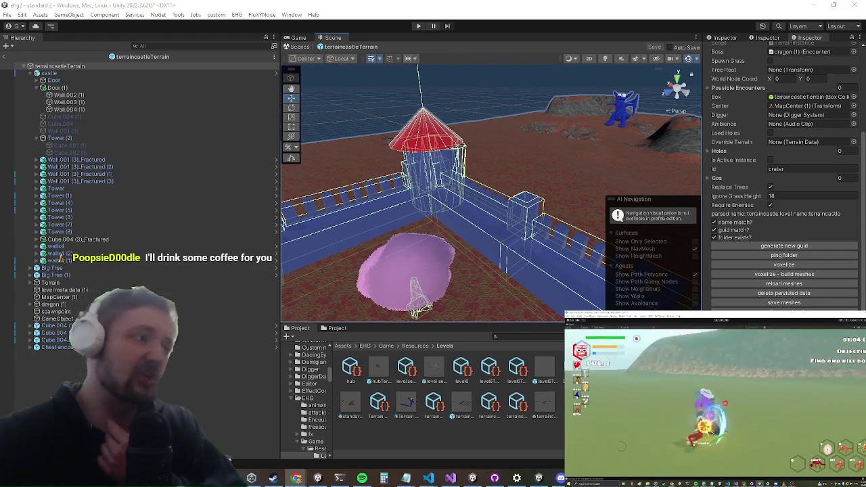
{"action": "mouse_move", "coordinate": [458, 265]}
{"action": "left_mouse_down"}
{"action": "mouse_move", "coordinate": [402, 268]}
{"action": "mouse_move", "coordinate": [431, 237]}
{"action": "mouse_move", "coordinate": [444, 258]}
{"action": "mouse_move", "coordinate": [458, 239]}
{"action": "mouse_move", "coordinate": [445, 232]}
{"action": "mouse_move", "coordinate": [499, 213]}
{"action": "mouse_move", "coordinate": [499, 191]}
{"action": "mouse_move", "coordinate": [498, 207]}
{"action": "mouse_move", "coordinate": [487, 190]}
{"action": "mouse_move", "coordinate": [504, 164]}
{"action": "mouse_move", "coordinate": [535, 158]}
{"action": "mouse_move", "coordinate": [501, 176]}
{"action": "mouse_move", "coordinate": [579, 154]}
{"action": "mouse_move", "coordinate": [551, 145]}
{"action": "mouse_move", "coordinate": [505, 154]}
{"action": "left_mouse_up"}
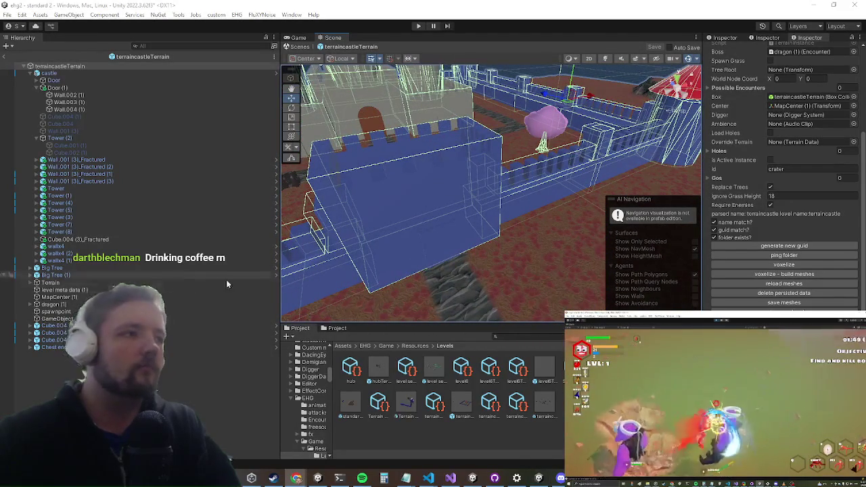
Select and orbit around Cube.004 (3)_Fractured, then re-enter play mode with Ctrl+P
{"action": "left_click", "coordinate": [442, 247]}
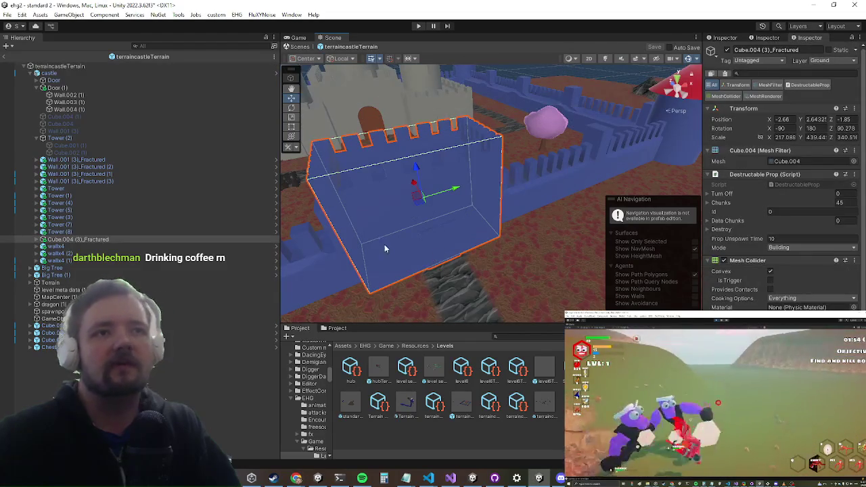
{"action": "mouse_move", "coordinate": [432, 230]}
{"action": "left_mouse_down"}
{"action": "mouse_move", "coordinate": [482, 256]}
{"action": "mouse_move", "coordinate": [456, 262]}
{"action": "left_mouse_up"}
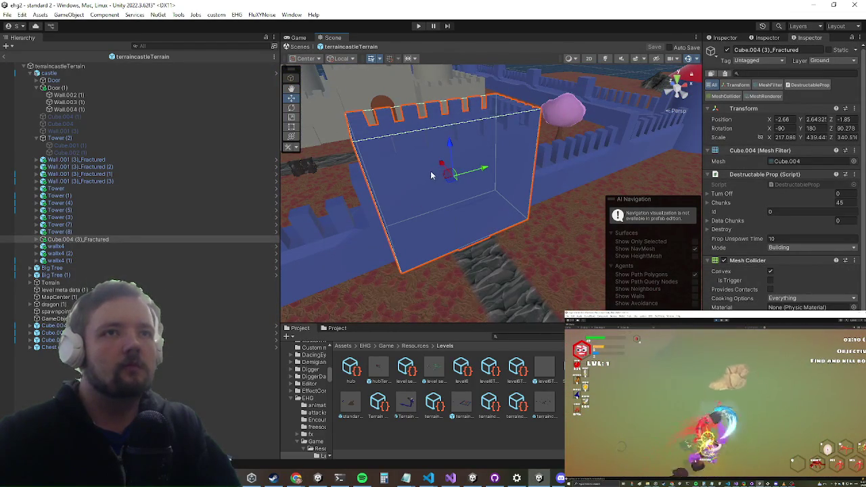
{"action": "mouse_move", "coordinate": [361, 200]}
{"action": "left_mouse_down"}
{"action": "mouse_move", "coordinate": [365, 217]}
{"action": "mouse_move", "coordinate": [412, 205]}
{"action": "mouse_move", "coordinate": [388, 219]}
{"action": "mouse_move", "coordinate": [377, 257]}
{"action": "mouse_move", "coordinate": [369, 219]}
{"action": "mouse_move", "coordinate": [362, 230]}
{"action": "mouse_move", "coordinate": [426, 233]}
{"action": "left_mouse_up"}
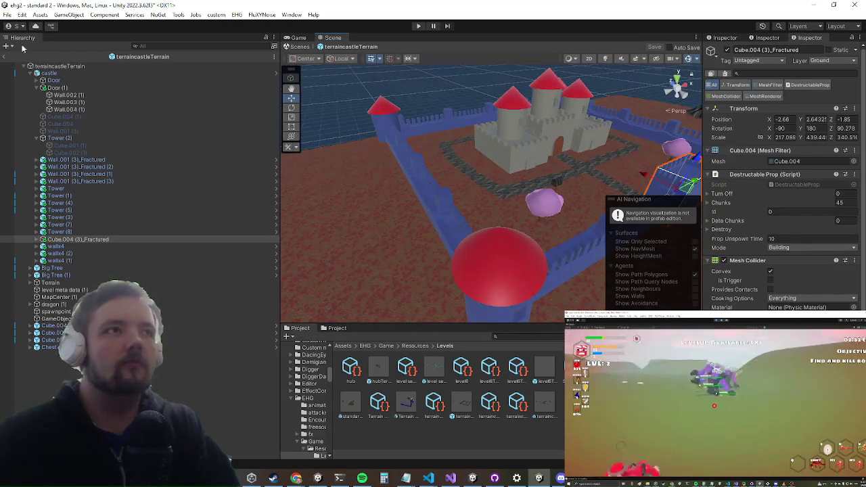
{"action": "key", "text": "ctrl+p"}
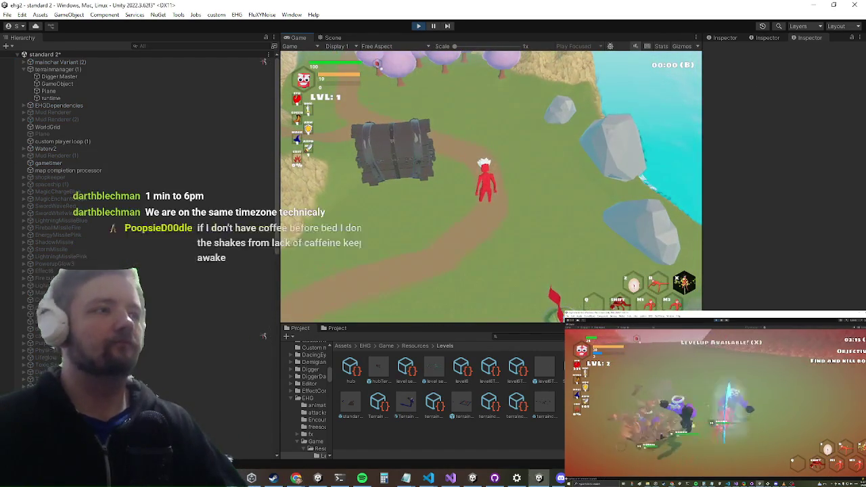
Maximize the Game view and run the hero past the chest into the purple trees
{"action": "key", "text": "shift+space"}
{"action": "key", "text": "w"}
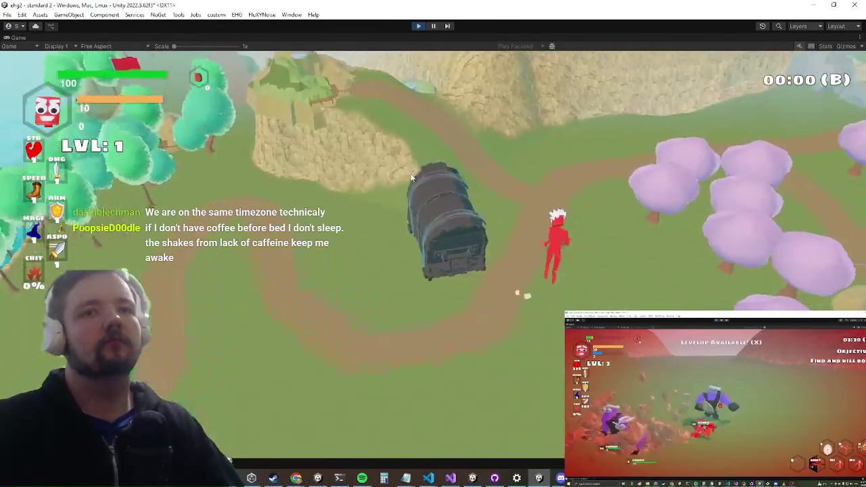
{"action": "key", "text": "d"}
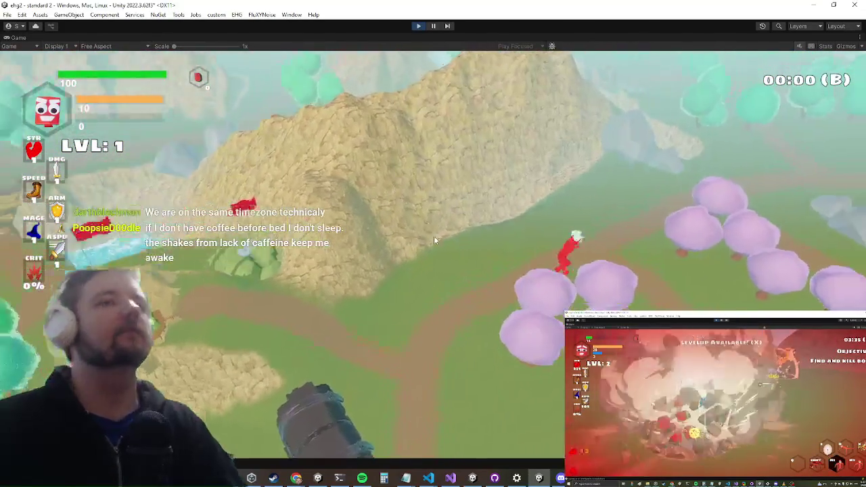
{"action": "key", "text": "w"}
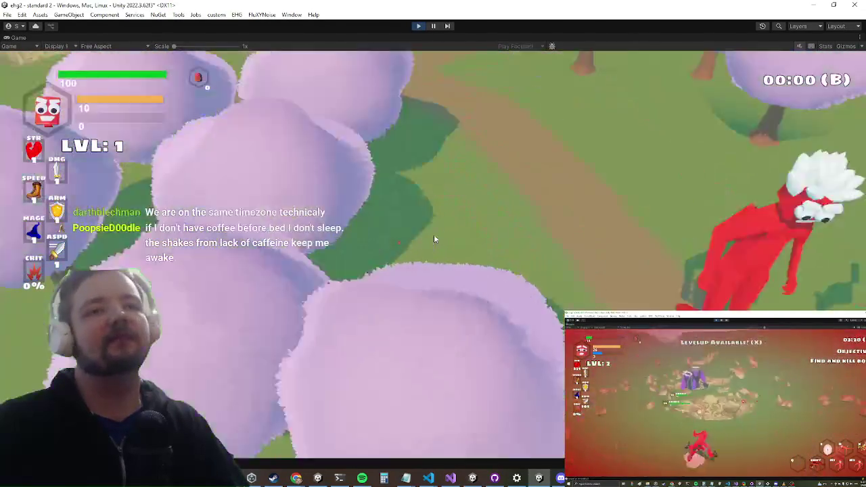
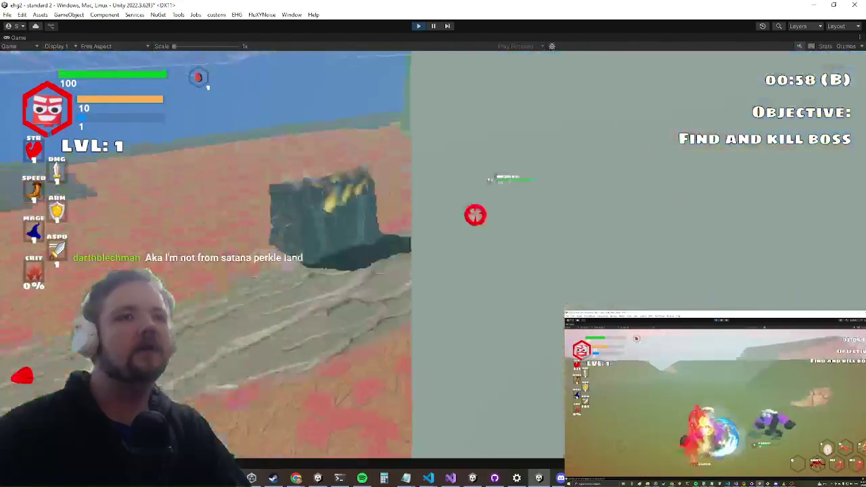
Run the pauseai debug command from the in-game console, then open the Game tab's context menu
{"action": "key", "text": "grave"}
{"action": "type", "text": "pauseai"}
{"action": "key", "text": "Return"}
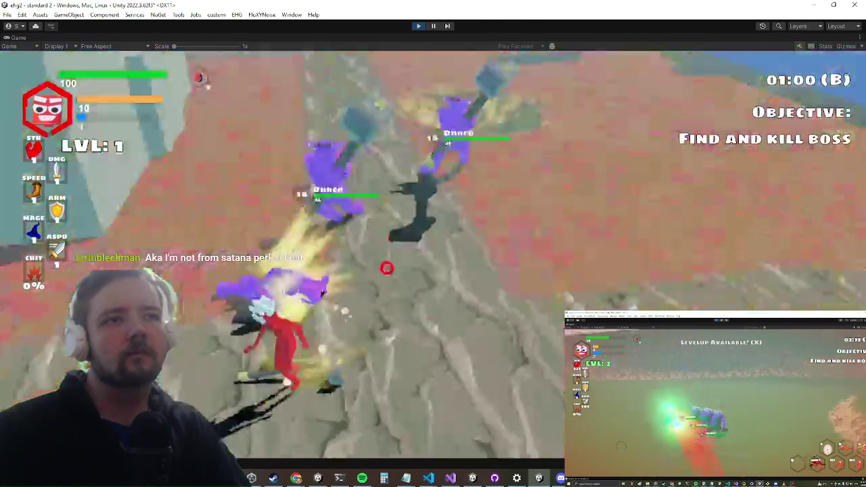
{"action": "key", "text": "alt+Tab"}
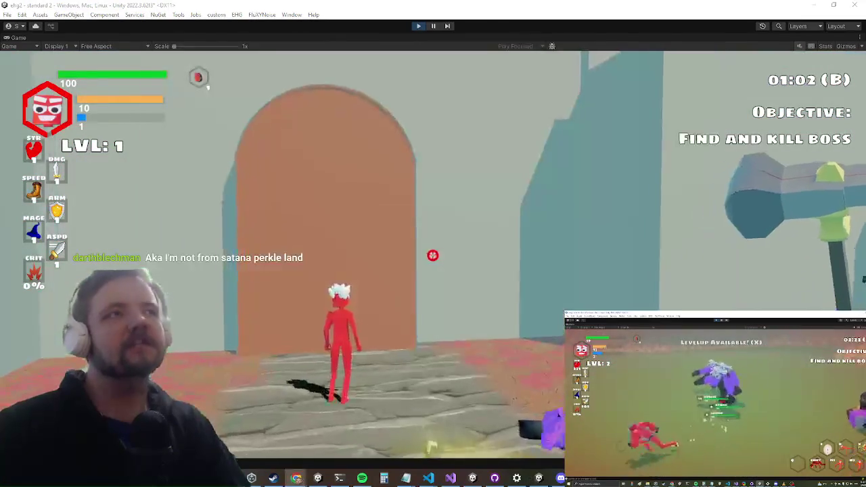
{"action": "right_click", "coordinate": [27, 37]}
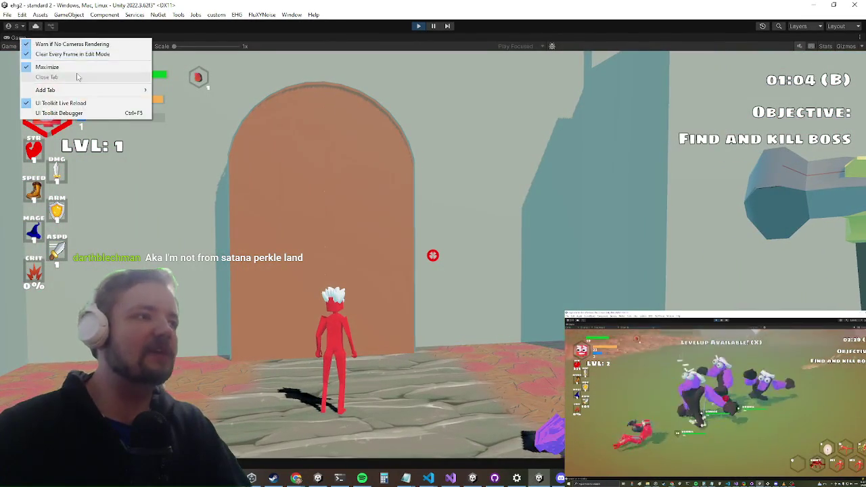
Restore the editor panels and select and frame castle wall Cube.004_Fractured in the Scene view
{"action": "left_click", "coordinate": [41, 66]}
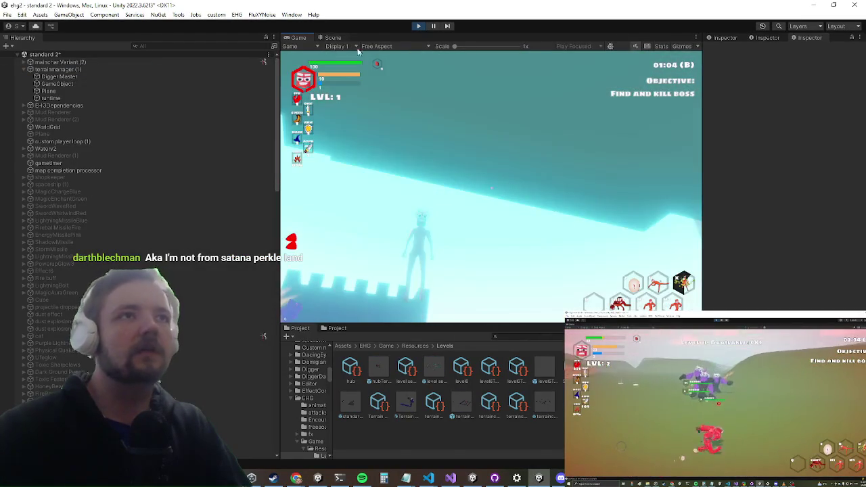
{"action": "left_click", "coordinate": [332, 38]}
{"action": "mouse_move", "coordinate": [456, 120]}
{"action": "left_mouse_down"}
{"action": "mouse_move", "coordinate": [436, 170]}
{"action": "mouse_move", "coordinate": [505, 157]}
{"action": "mouse_move", "coordinate": [480, 129]}
{"action": "left_mouse_up"}
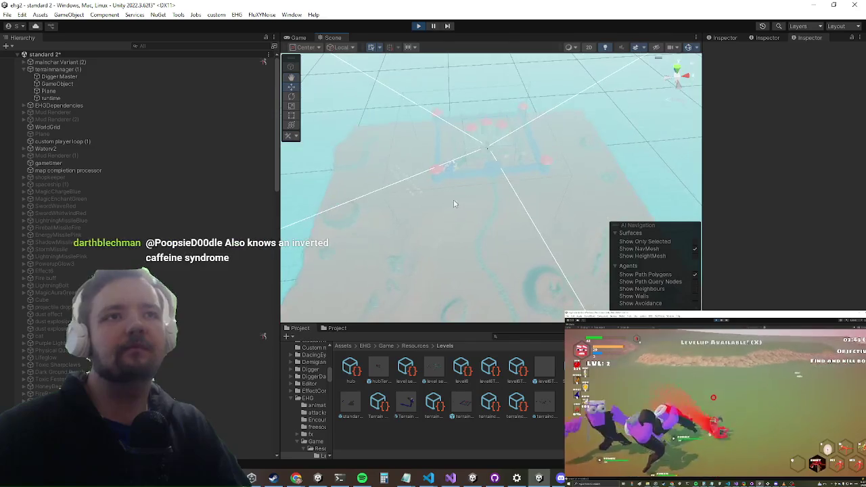
{"action": "left_click", "coordinate": [443, 190]}
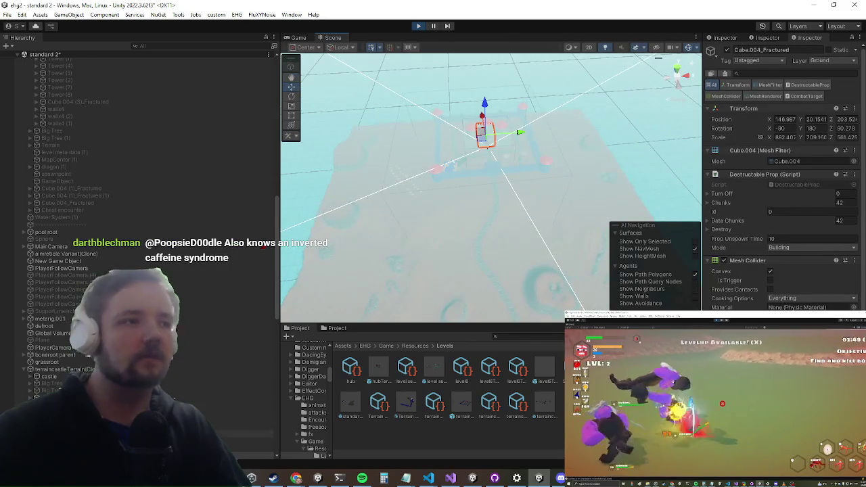
{"action": "key", "text": "f"}
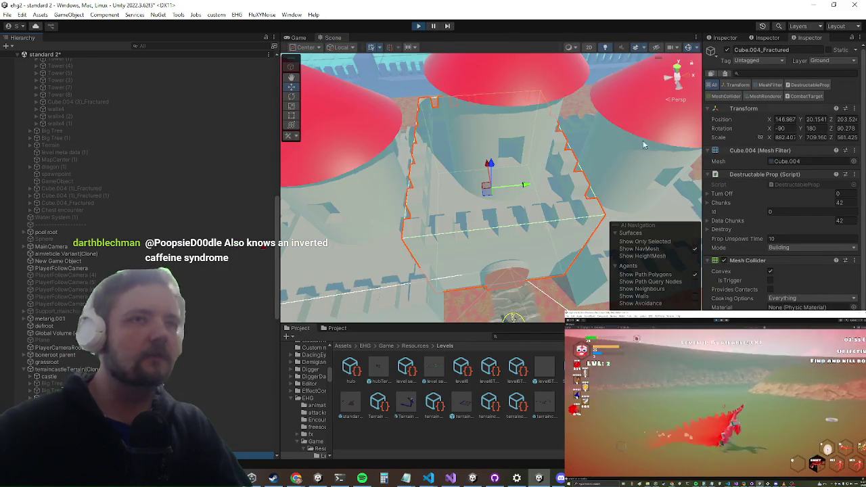
{"action": "scroll", "coordinate": [648, 139], "scroll_direction": "up", "scroll_amount": 10}
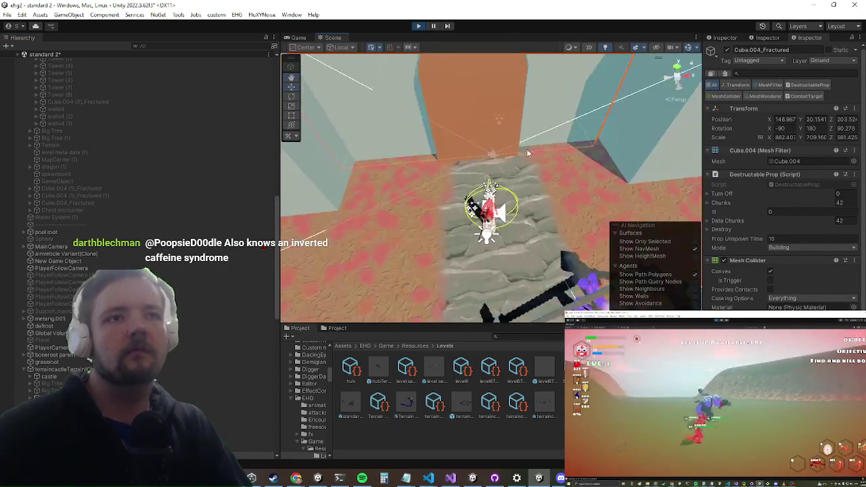
{"action": "key", "text": "f"}
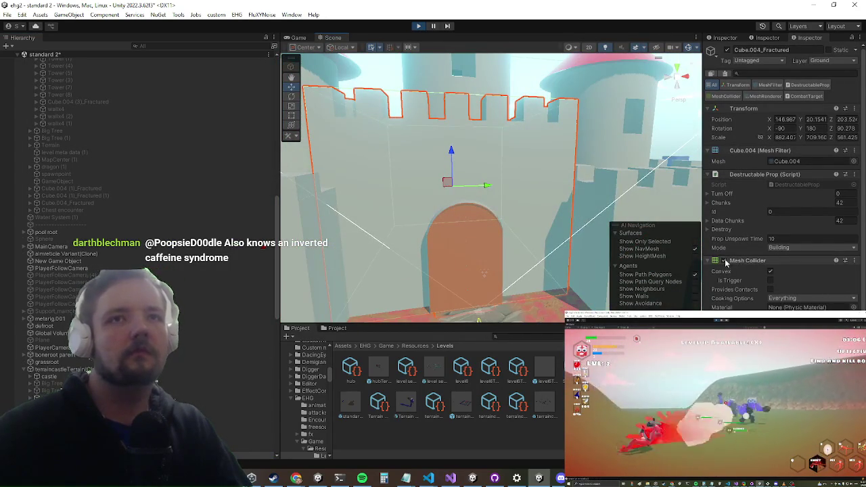
Disable Cube.004_Fractured's Mesh Collider and return to the maximized Game view
{"action": "left_click", "coordinate": [725, 261]}
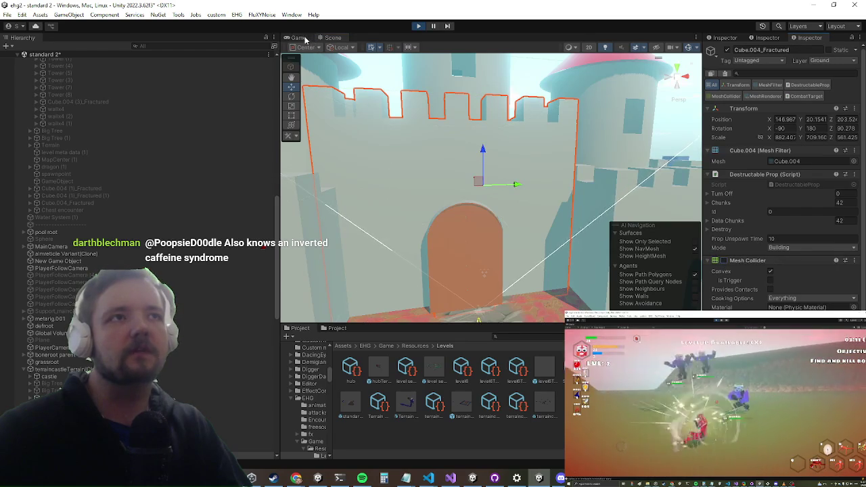
{"action": "left_click", "coordinate": [301, 38]}
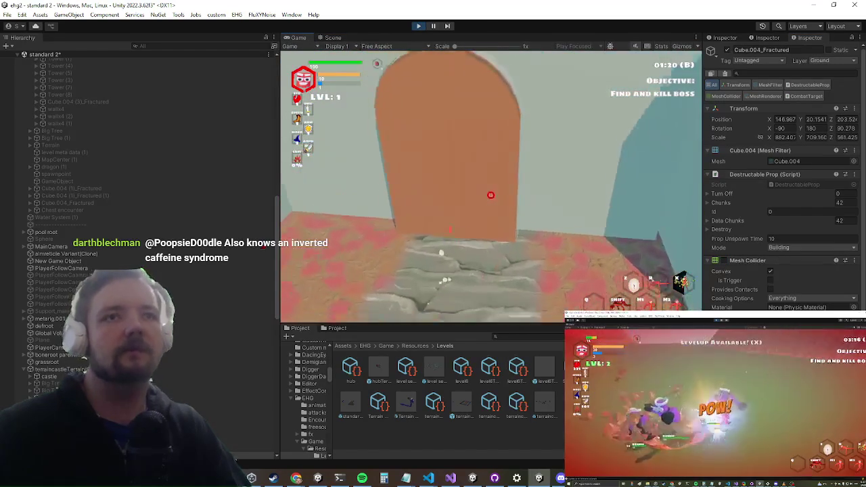
{"action": "key", "text": "shift+space"}
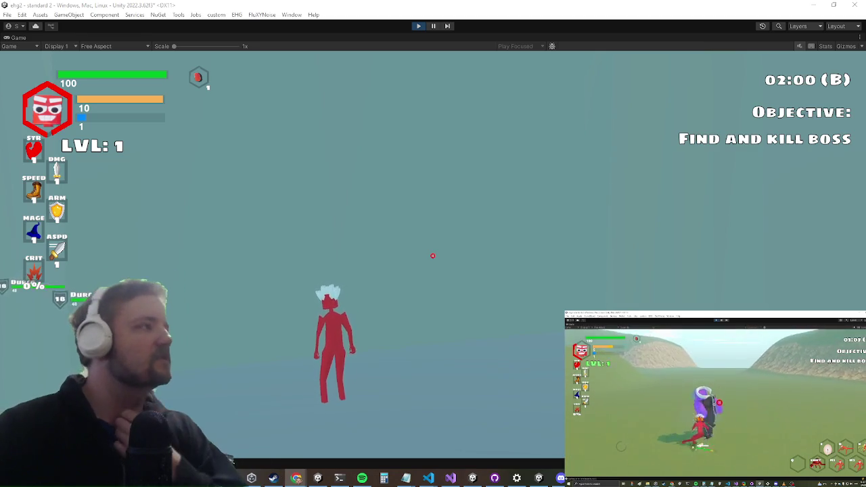
Switch from the maximized playtest to Chrome's 'split movie' search results
{"action": "key", "text": "alt+Tab"}
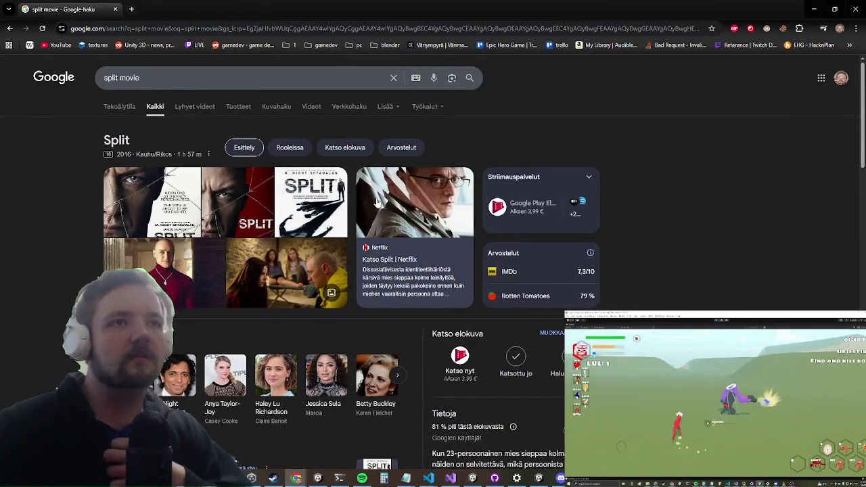
Show image results for 'split movie' and preview the Amazon Split 4K Ultra HD cover
{"action": "scroll", "coordinate": [378, 201], "scroll_direction": "down", "scroll_amount": 5}
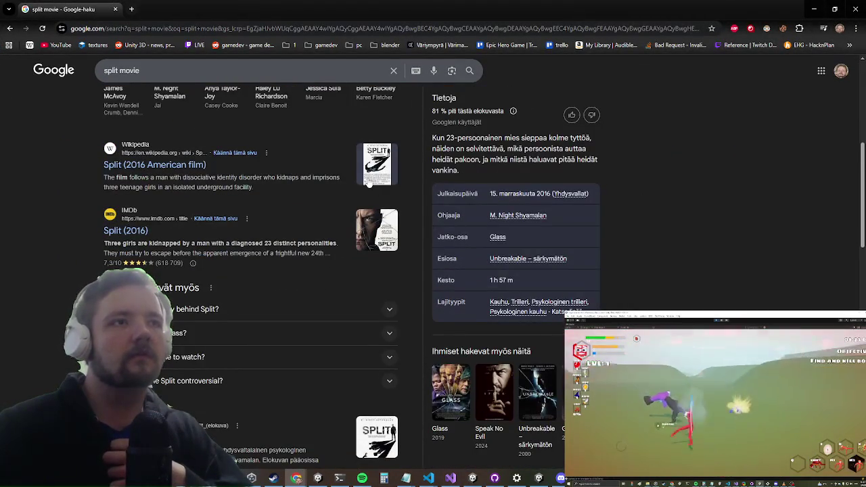
{"action": "scroll", "coordinate": [304, 189], "scroll_direction": "up", "scroll_amount": 2}
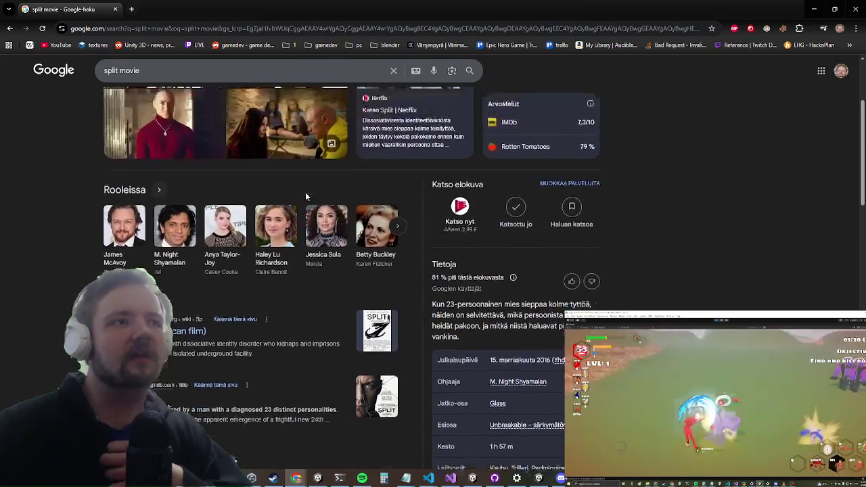
{"action": "scroll", "coordinate": [306, 194], "scroll_direction": "up", "scroll_amount": 3}
{"action": "left_click", "coordinate": [270, 107]}
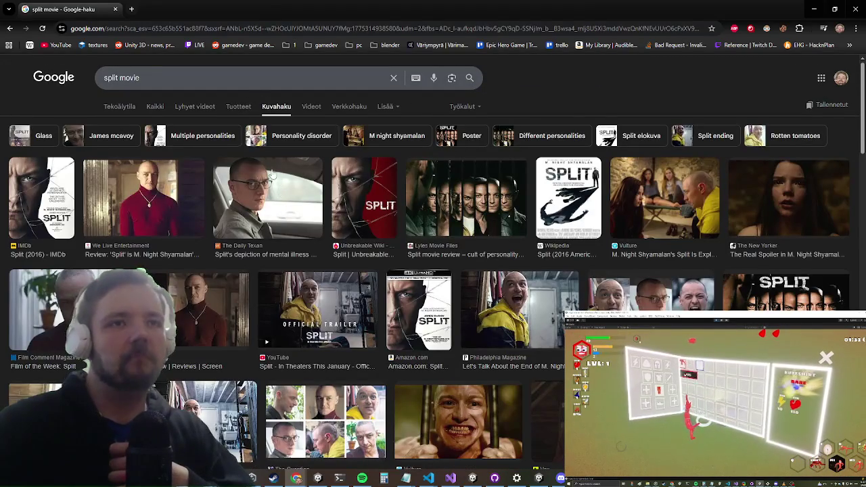
{"action": "left_click", "coordinate": [427, 328]}
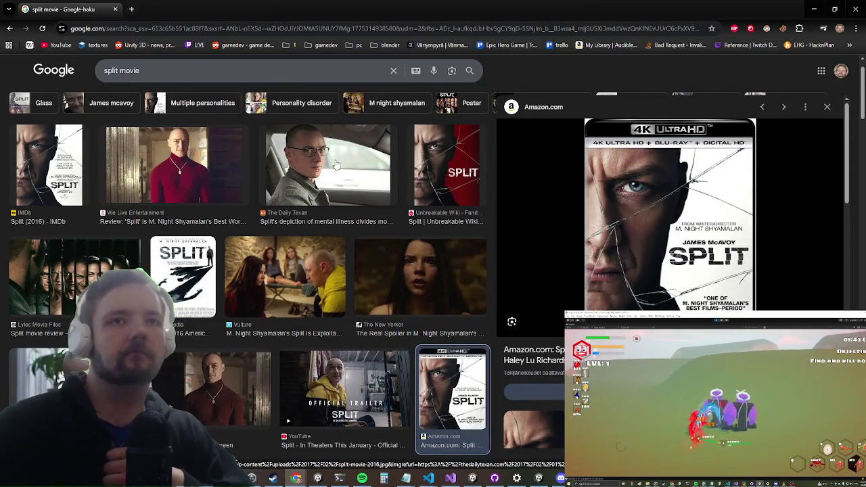
{"action": "scroll", "coordinate": [180, 230], "scroll_direction": "down", "scroll_amount": 3}
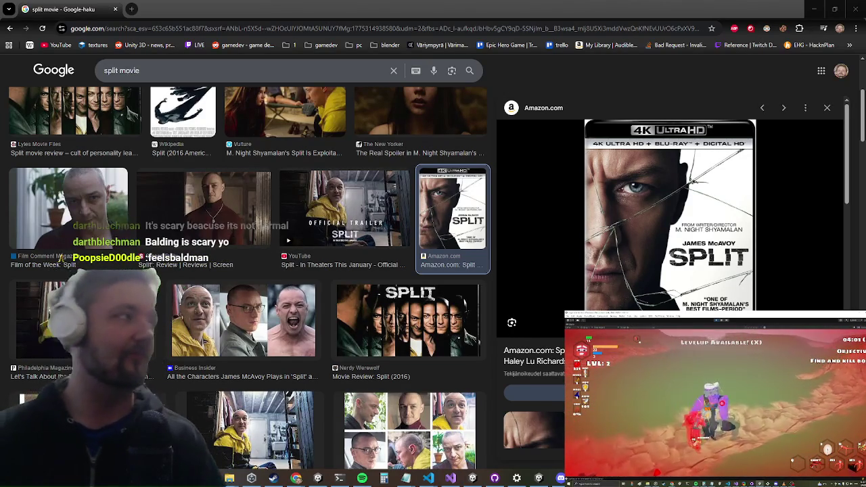
{"action": "key", "text": "alt+Tab"}
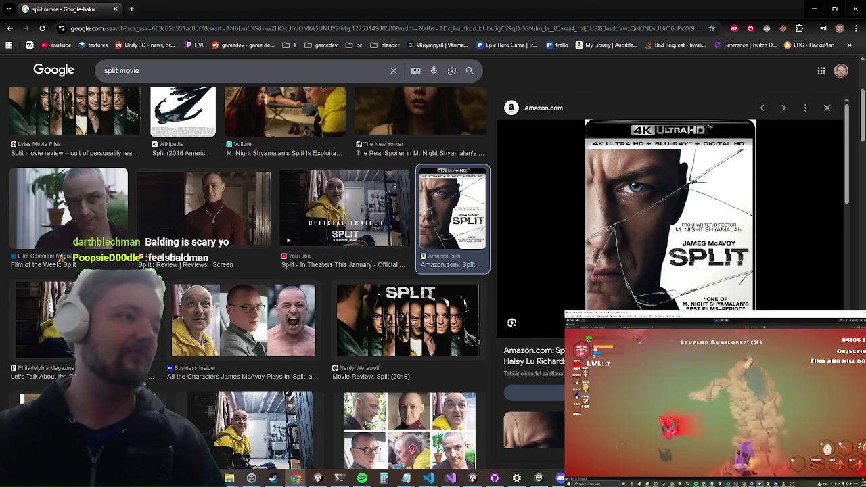
Check the game window, then return to Chrome and preview the Wikipedia Split poster
{"action": "key", "text": "super"}
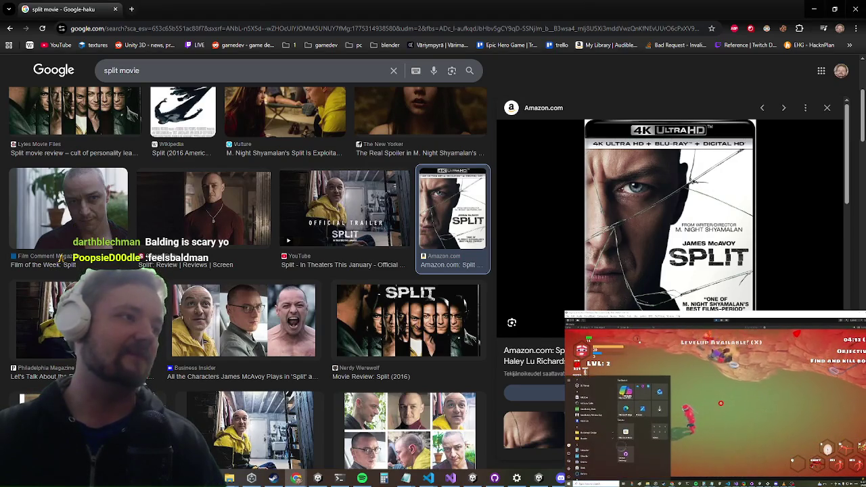
{"action": "key", "text": "Escape"}
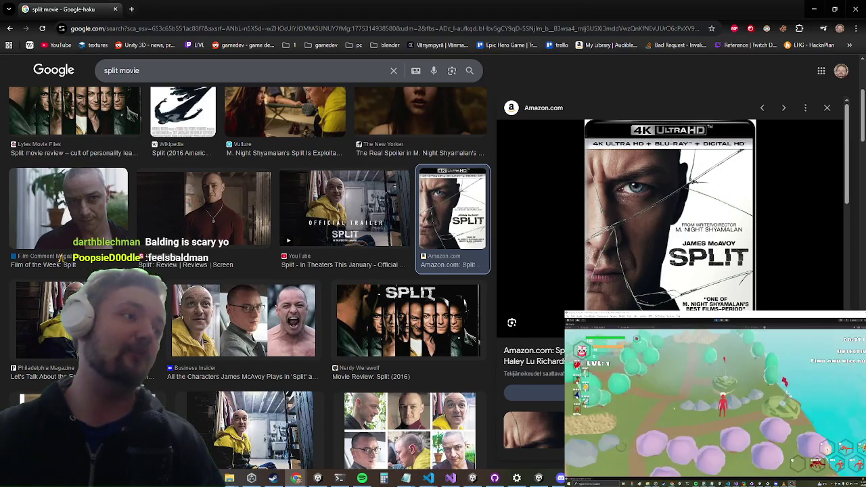
{"action": "key", "text": "alt+Tab"}
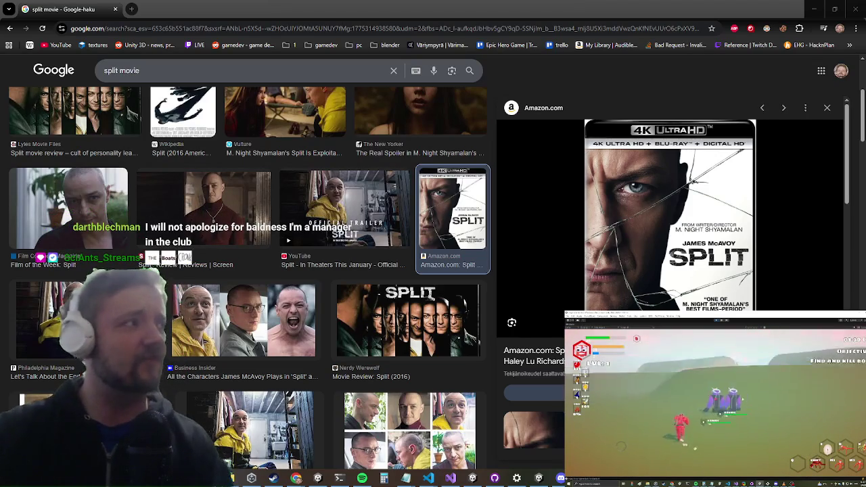
{"action": "key", "text": "alt+Tab"}
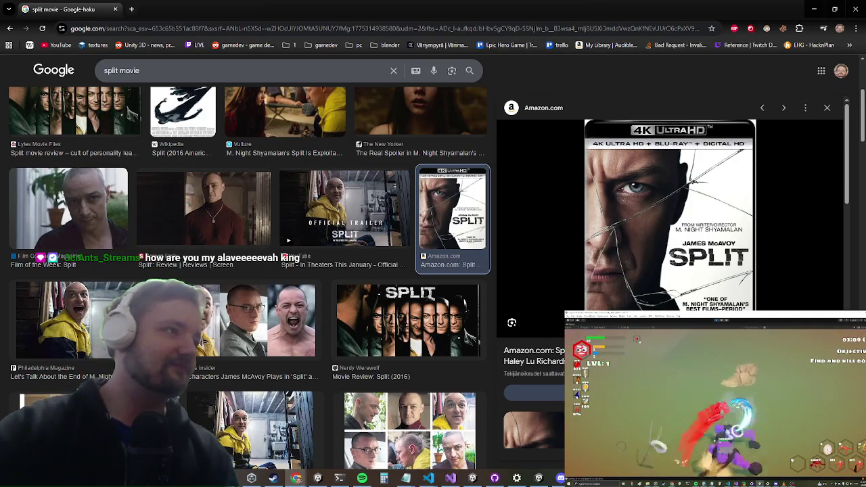
{"action": "scroll", "coordinate": [297, 265], "scroll_direction": "up", "scroll_amount": 3}
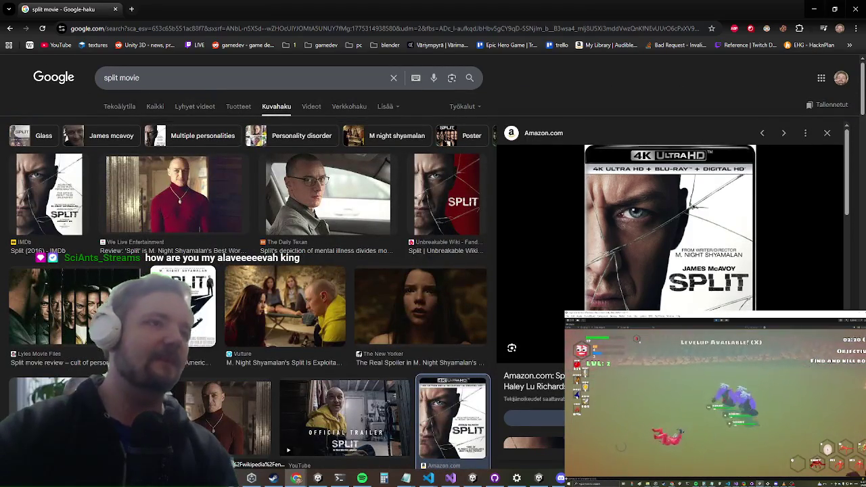
{"action": "left_click", "coordinate": [183, 305]}
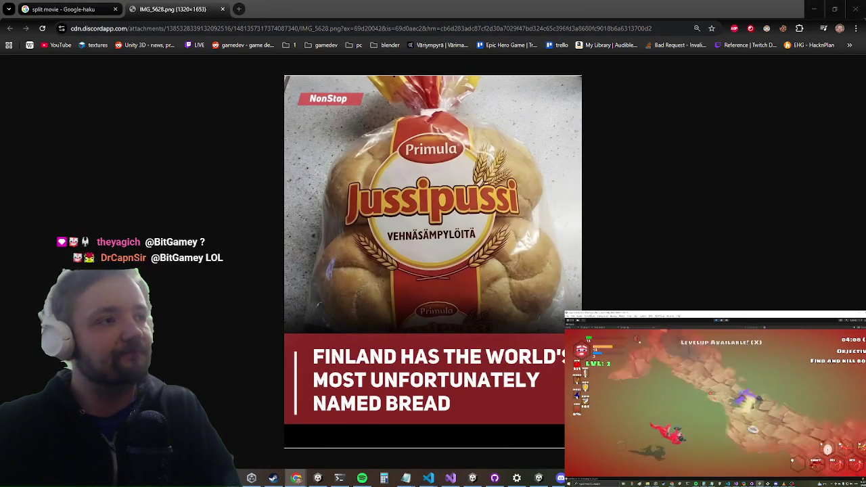
Pick an option from the bread image's context menu, then bring forward Paint's annotated Jussipussi picture
{"action": "key", "text": "super"}
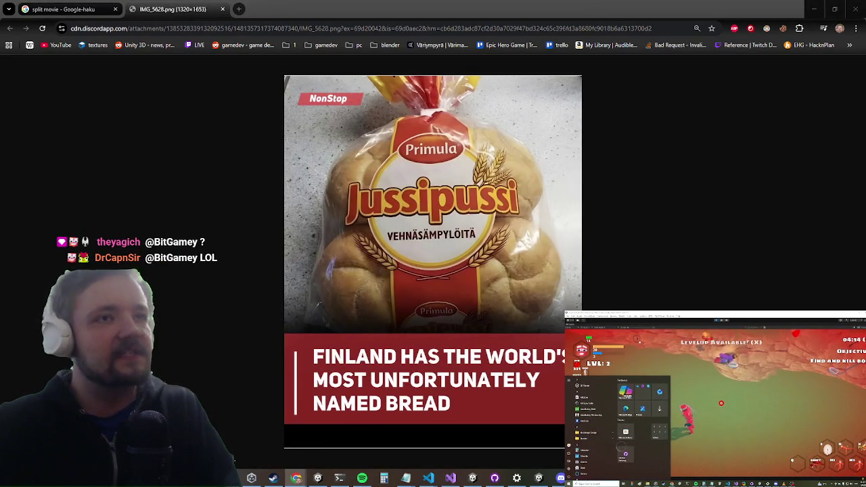
{"action": "key", "text": "Escape"}
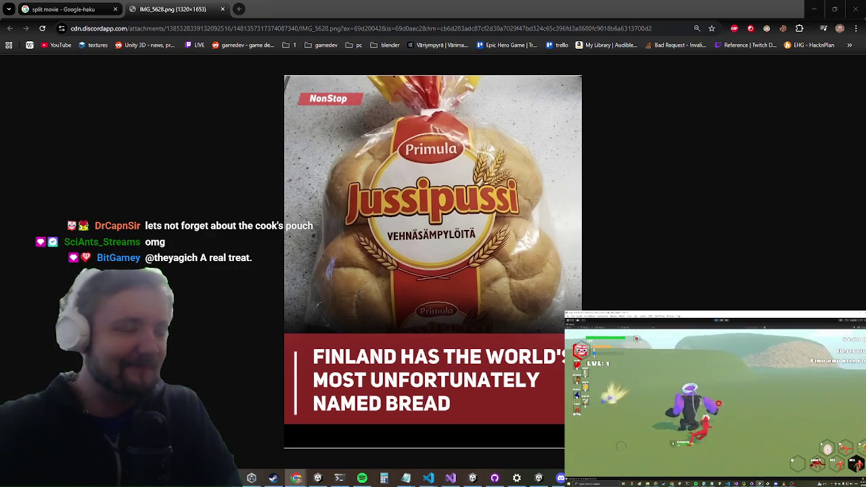
{"action": "right_click", "coordinate": [497, 279]}
{"action": "left_click", "coordinate": [211, 311]}
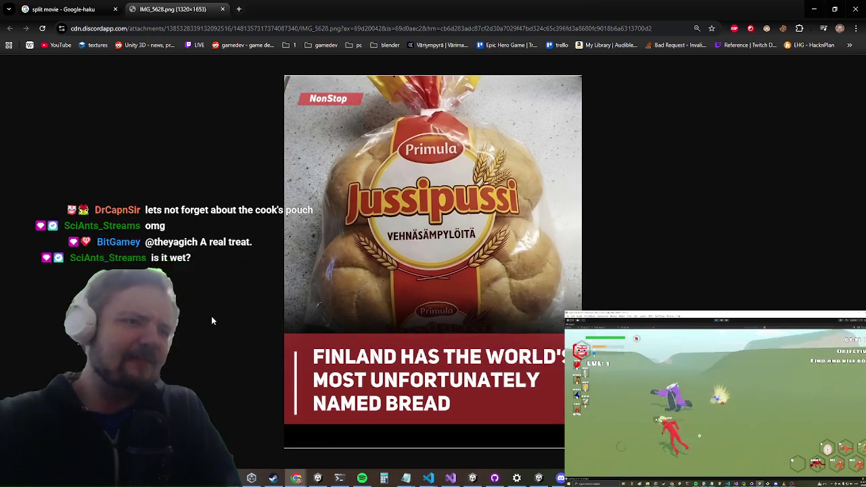
{"action": "mouse_move", "coordinate": [306, 479]}
{"action": "left_click", "coordinate": [304, 433]}
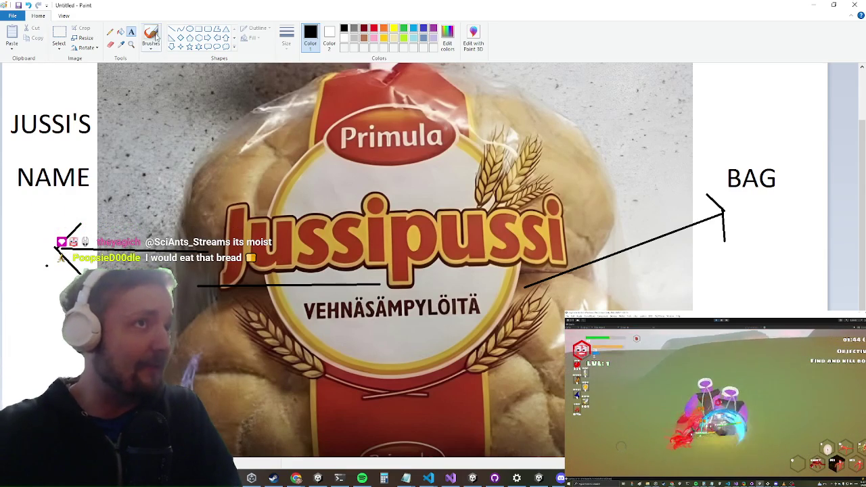
{"action": "left_click_drag", "start_coordinate": [479, 128], "coordinate": [460, 215]}
{"action": "key", "text": "ctrl+z"}
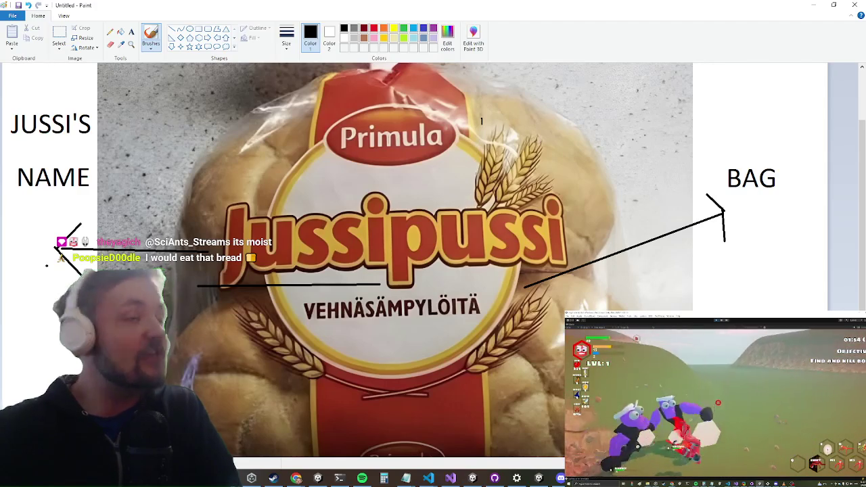
{"action": "mouse_move", "coordinate": [555, 162]}
{"action": "left_mouse_down"}
{"action": "mouse_move", "coordinate": [332, 127]}
{"action": "mouse_move", "coordinate": [203, 291]}
{"action": "mouse_move", "coordinate": [562, 333]}
{"action": "mouse_move", "coordinate": [522, 102]}
{"action": "mouse_move", "coordinate": [277, 186]}
{"action": "mouse_move", "coordinate": [268, 271]}
{"action": "left_mouse_up"}
{"action": "key", "text": "ctrl+z"}
{"action": "mouse_move", "coordinate": [613, 193]}
{"action": "left_mouse_down"}
{"action": "mouse_move", "coordinate": [80, 237]}
{"action": "mouse_move", "coordinate": [535, 75]}
{"action": "mouse_move", "coordinate": [474, 369]}
{"action": "mouse_move", "coordinate": [522, 179]}
{"action": "left_mouse_up"}
{"action": "key", "text": "ctrl+z"}
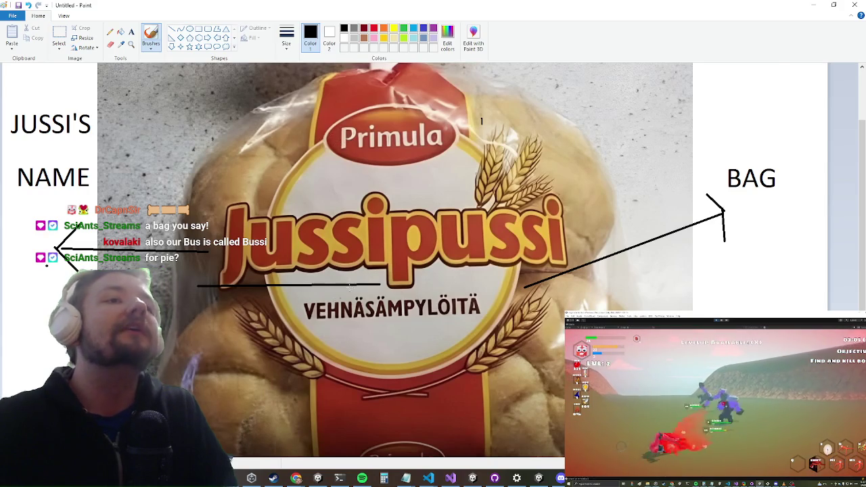
{"action": "scroll", "coordinate": [393, 257], "scroll_direction": "down", "scroll_amount": 5}
{"action": "scroll", "coordinate": [392, 258], "scroll_direction": "up", "scroll_amount": 7}
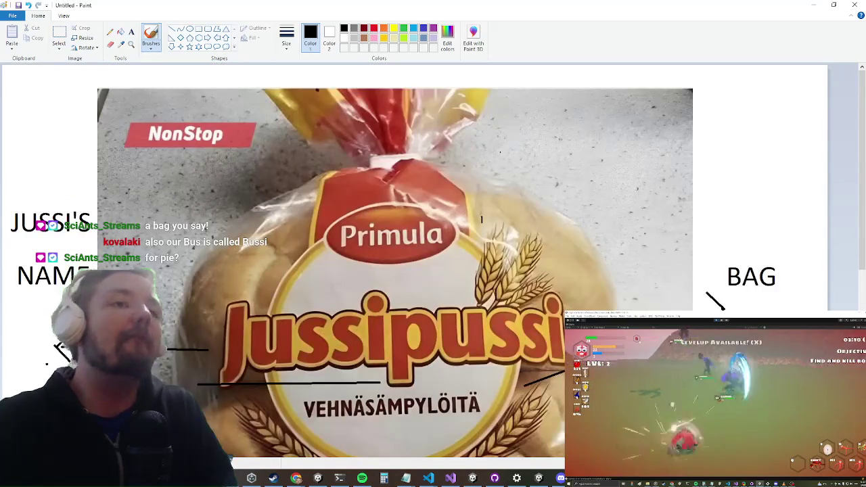
{"action": "scroll", "coordinate": [482, 220], "scroll_direction": "down", "scroll_amount": 4}
{"action": "scroll", "coordinate": [482, 219], "scroll_direction": "up", "scroll_amount": 4}
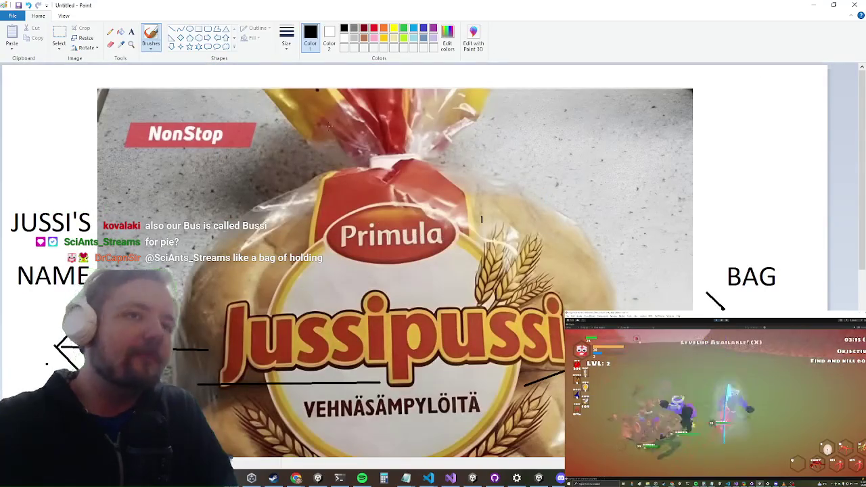
{"action": "scroll", "coordinate": [393, 257], "scroll_direction": "down", "scroll_amount": 5}
{"action": "scroll", "coordinate": [392, 258], "scroll_direction": "up", "scroll_amount": 5}
{"action": "scroll", "coordinate": [393, 257], "scroll_direction": "down", "scroll_amount": 2}
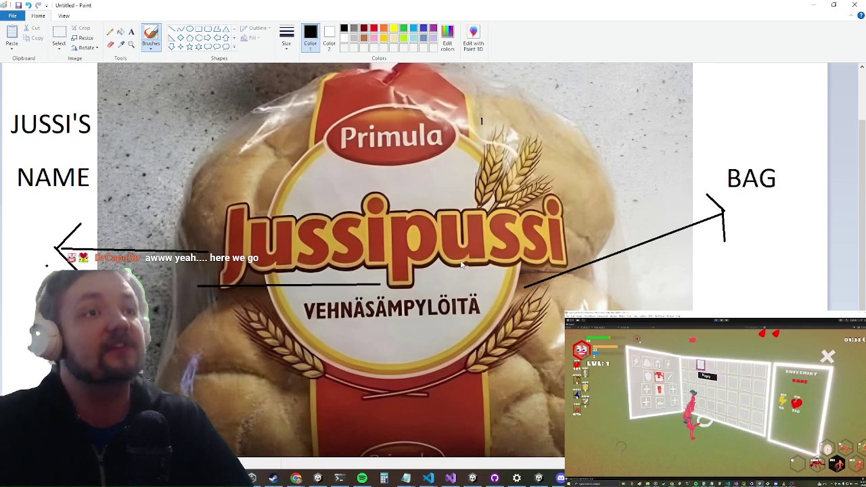
{"action": "mouse_move", "coordinate": [292, 153]}
{"action": "left_mouse_down"}
{"action": "mouse_move", "coordinate": [142, 190]}
{"action": "mouse_move", "coordinate": [690, 304]}
{"action": "mouse_move", "coordinate": [474, 257]}
{"action": "mouse_move", "coordinate": [155, 68]}
{"action": "left_mouse_up"}
{"action": "mouse_move", "coordinate": [433, 203]}
{"action": "left_mouse_down"}
{"action": "mouse_move", "coordinate": [643, 285]}
{"action": "mouse_move", "coordinate": [506, 287]}
{"action": "left_mouse_up"}
{"action": "key", "text": "ctrl+z"}
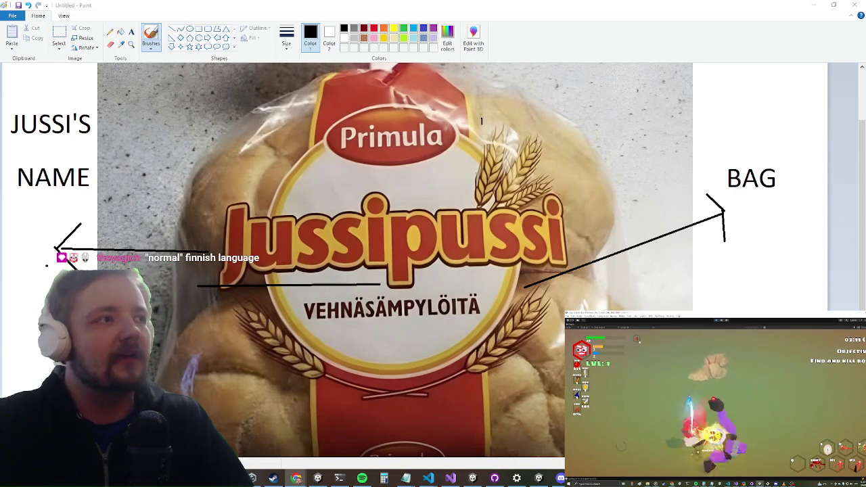
Commit the 5 changed files to main as 'added a jussipussi' and minimize GitHub Desktop
{"action": "key", "text": "alt+Tab"}
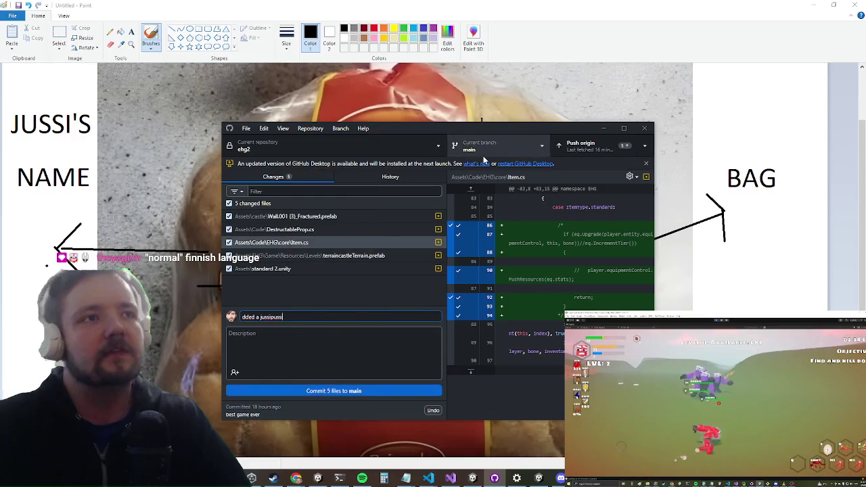
{"action": "key", "text": "Home"}
{"action": "type", "text": "a"}
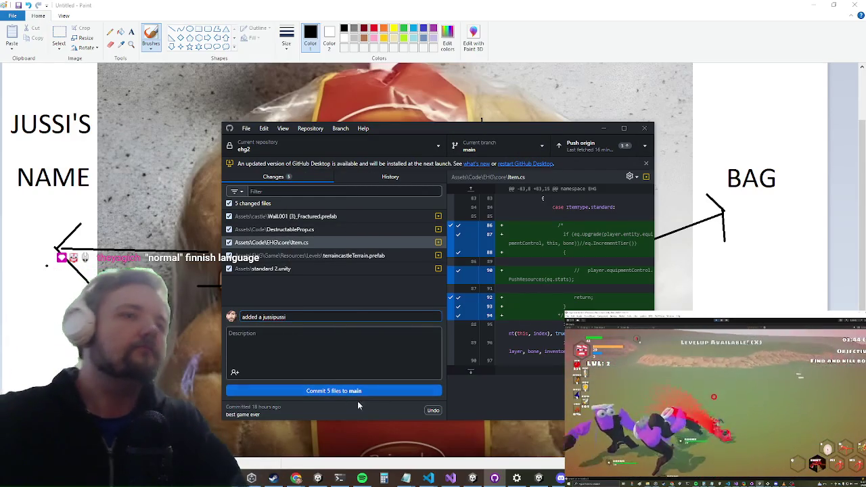
{"action": "left_click", "coordinate": [363, 391]}
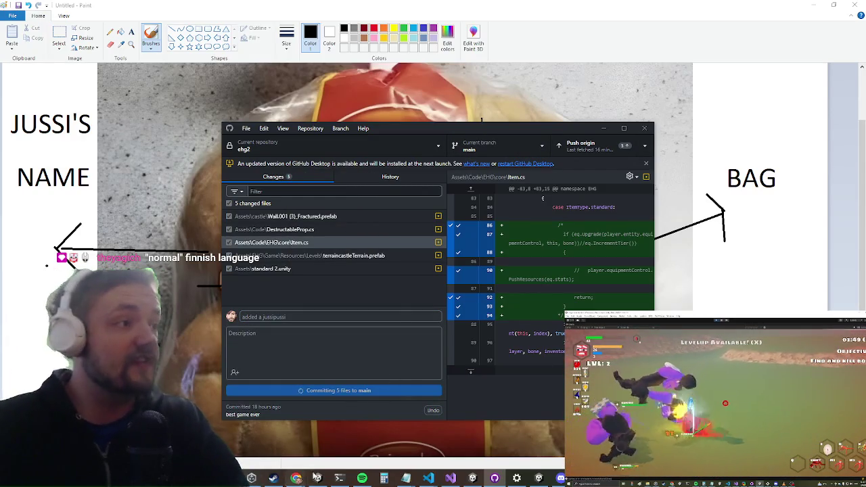
{"action": "left_click", "coordinate": [604, 128]}
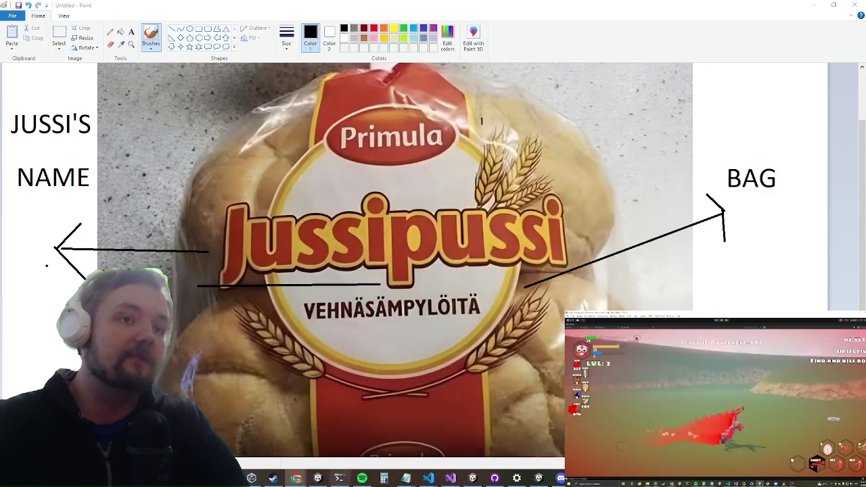
Drag the Chrome window translating 'cook's pouch' to 'kokin pussi' up over Paint
{"action": "mouse_move", "coordinate": [296, 481]}
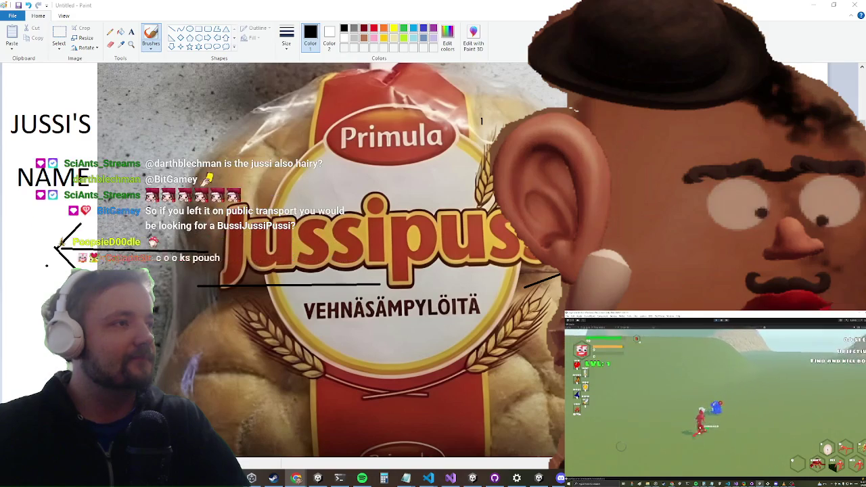
{"action": "left_click_drag", "start_coordinate": [388, 378], "coordinate": [388, 140]}
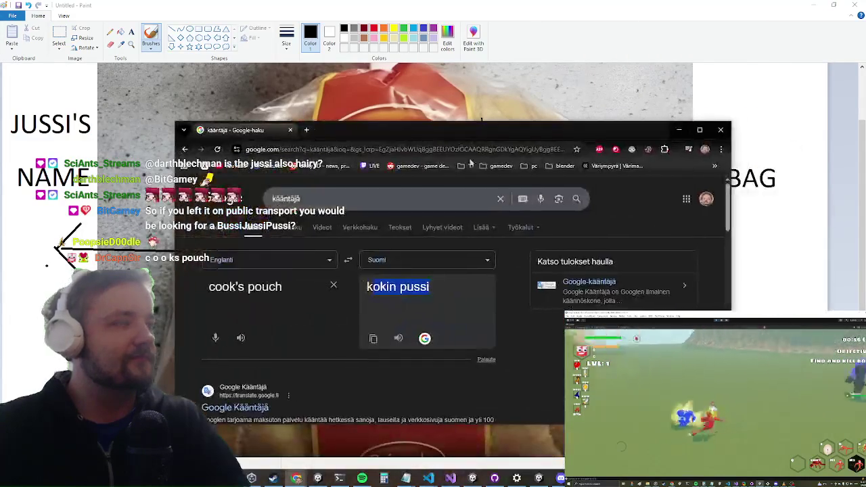
Play the Finnish translation 'kokin pussi' aloud several times
{"action": "left_click_drag", "start_coordinate": [368, 287], "coordinate": [489, 313]}
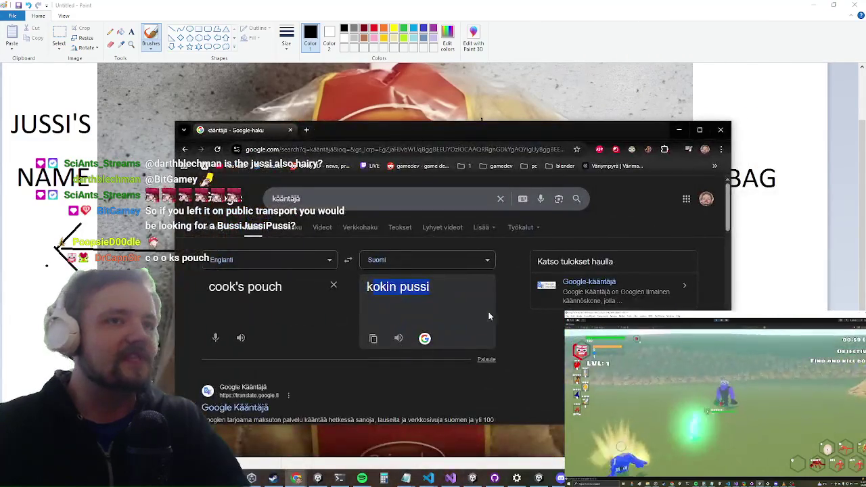
{"action": "left_click", "coordinate": [398, 338]}
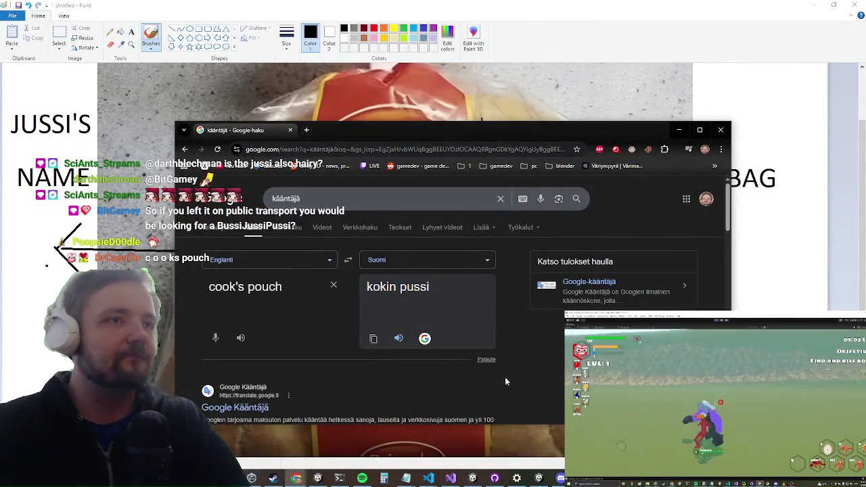
{"action": "triple_click", "coordinate": [216, 291]}
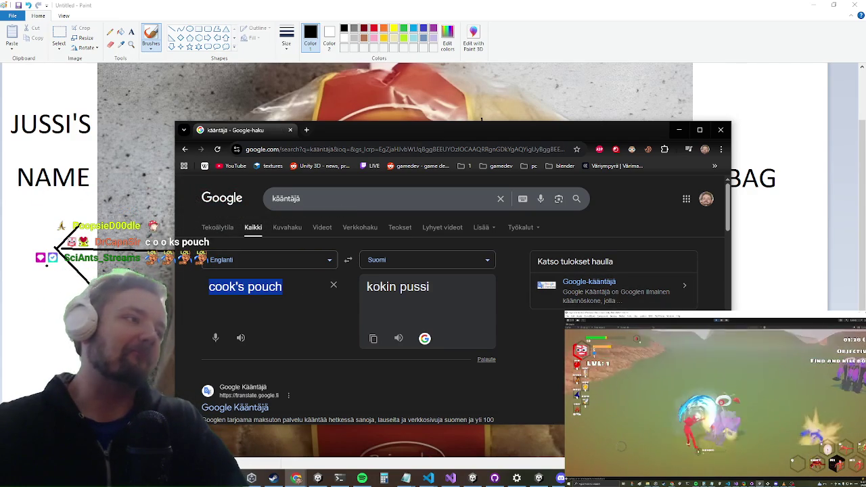
{"action": "left_click", "coordinate": [399, 339]}
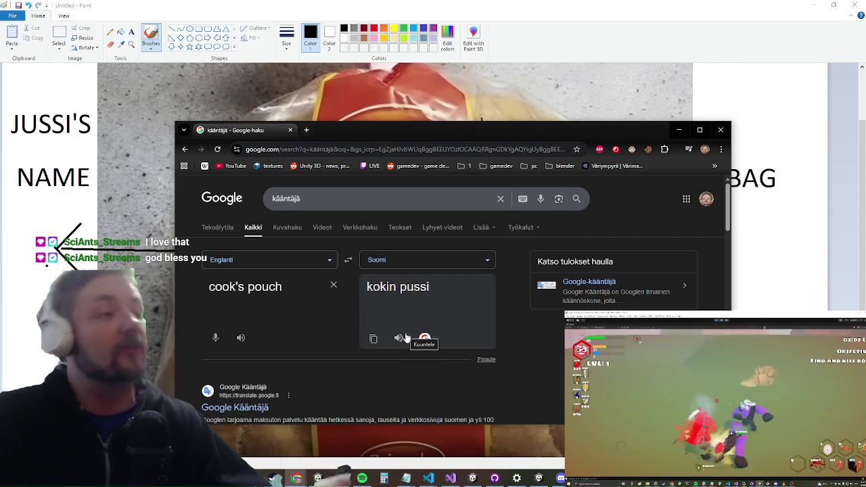
{"action": "left_click", "coordinate": [401, 338]}
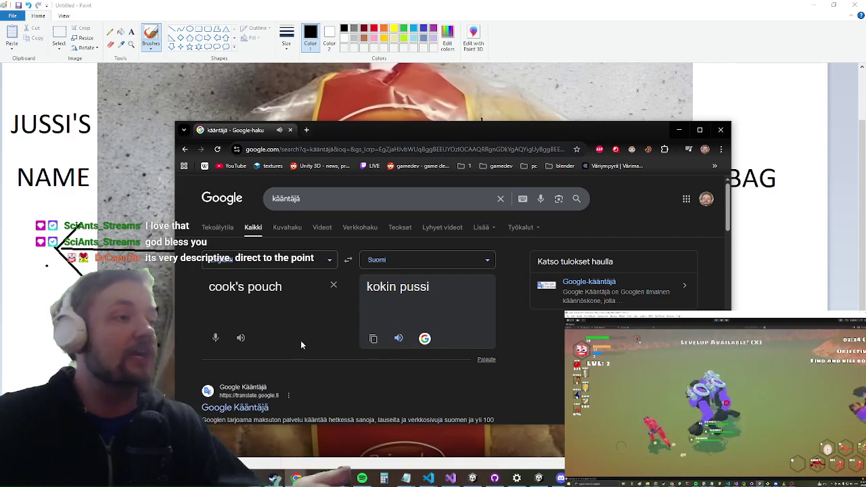
Open the downloaded TikTok video from Chrome's Downloads panel
{"action": "left_click", "coordinate": [560, 482]}
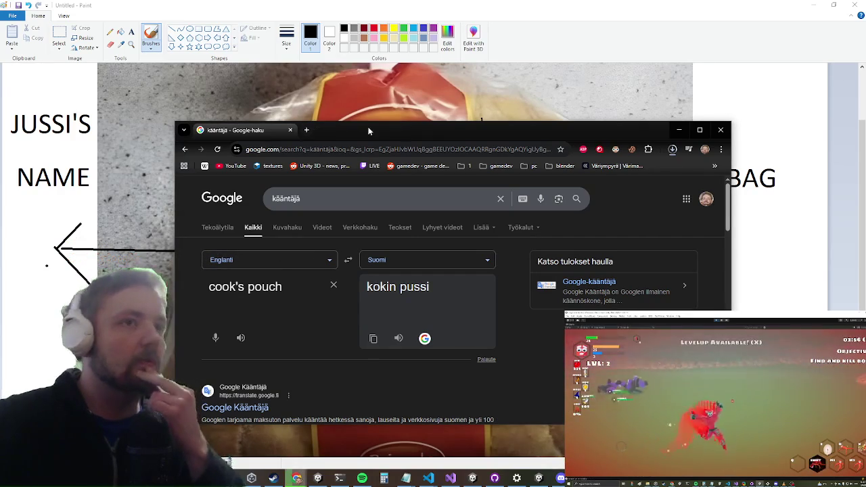
{"action": "left_click", "coordinate": [673, 149]}
{"action": "left_click", "coordinate": [614, 175]}
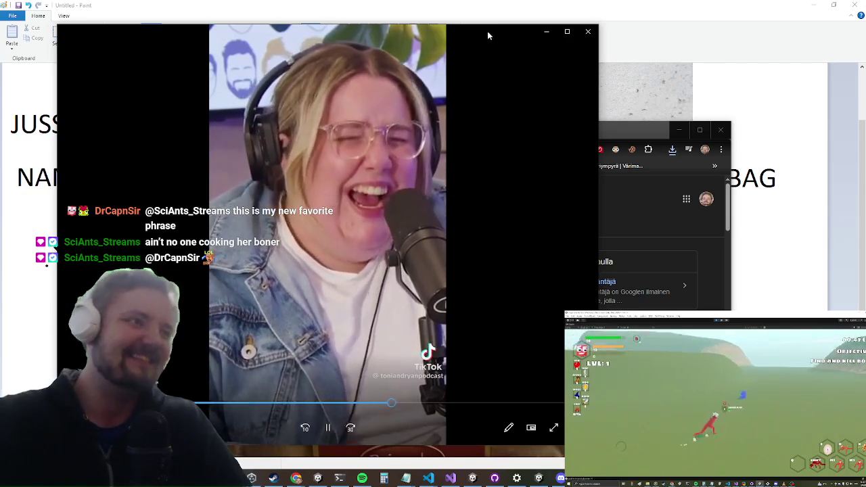
Close the TikTok video player, minimize Chrome, then bring the translation window back up
{"action": "key", "text": "super+Down"}
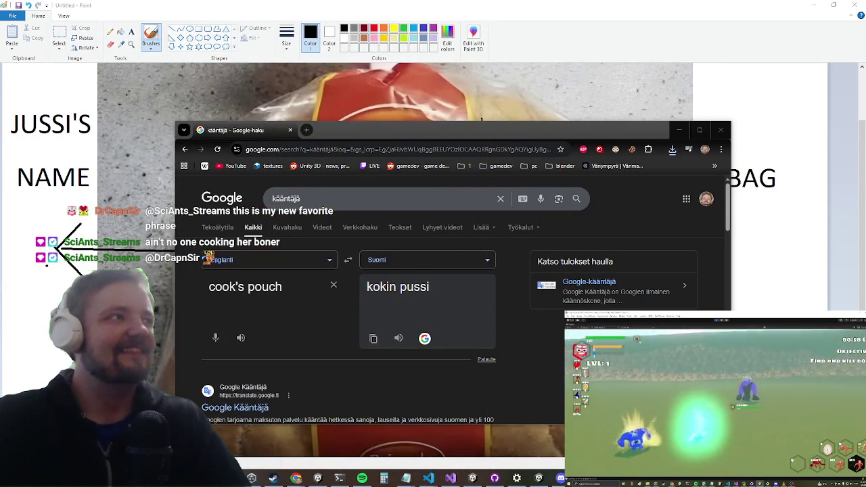
{"action": "key", "text": "alt+Tab"}
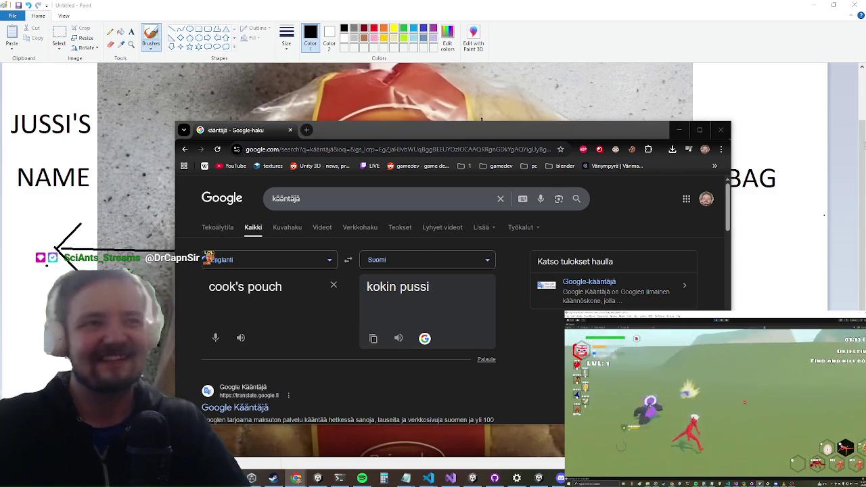
{"action": "left_click", "coordinate": [678, 132]}
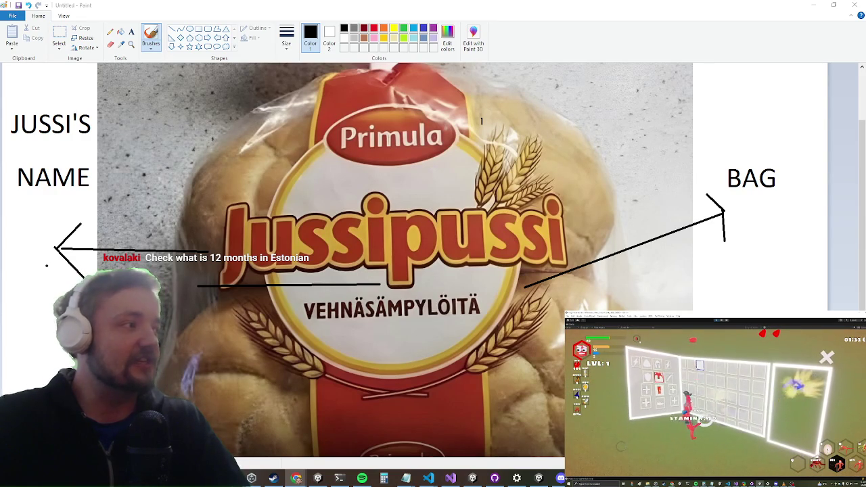
{"action": "key", "text": "alt+Tab"}
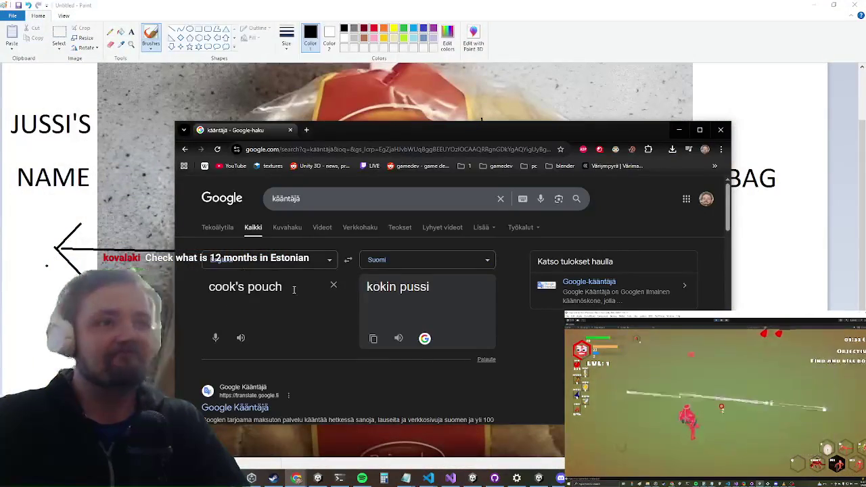
Translate '12 months' into Viro (Estonian) instead of Suomi, getting '12 kuud'
{"action": "triple_click", "coordinate": [308, 278]}
{"action": "type", "text": "12 "}
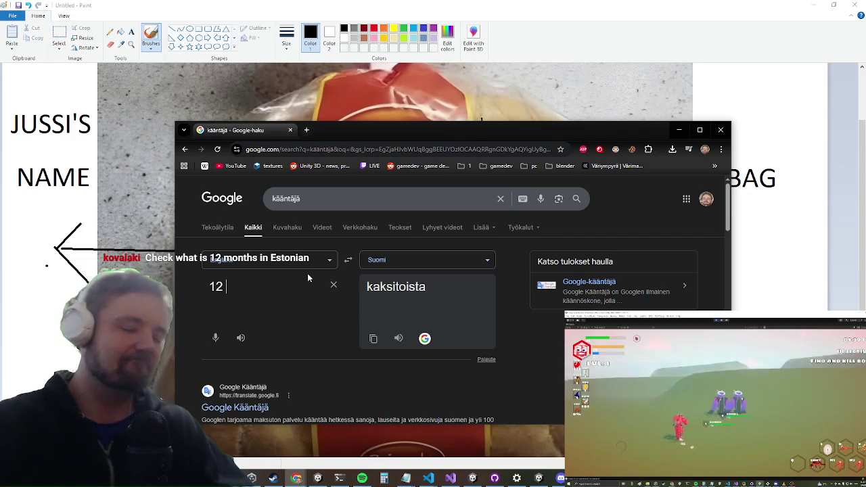
{"action": "type", "text": "months"}
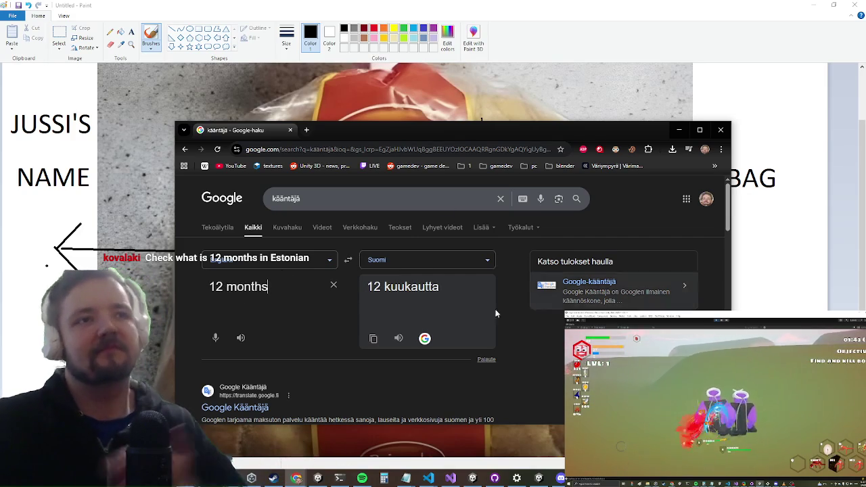
{"action": "left_click", "coordinate": [425, 266]}
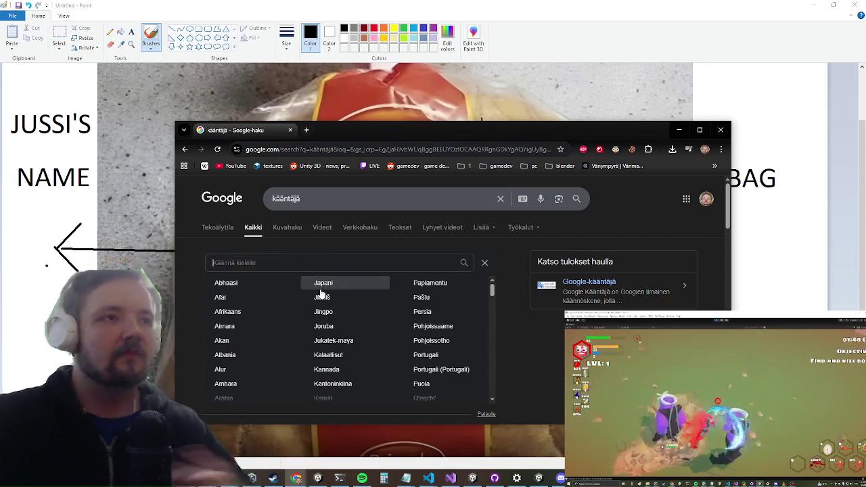
{"action": "type", "text": "viro"}
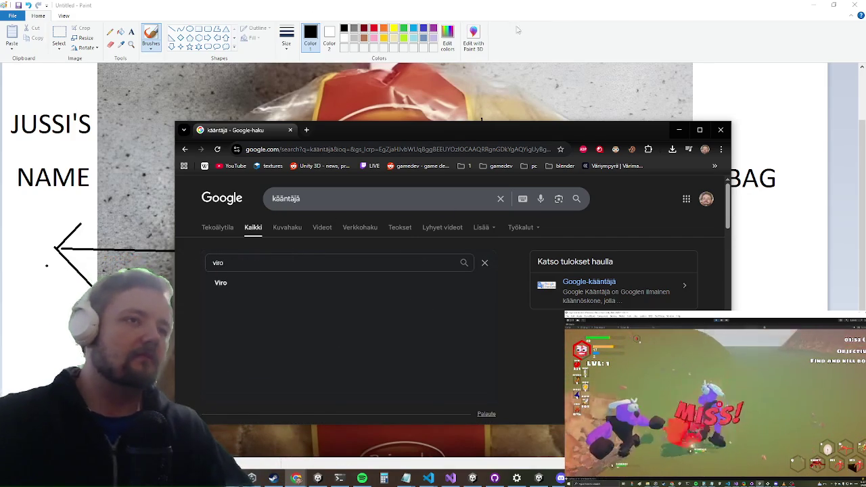
{"action": "left_click", "coordinate": [322, 283]}
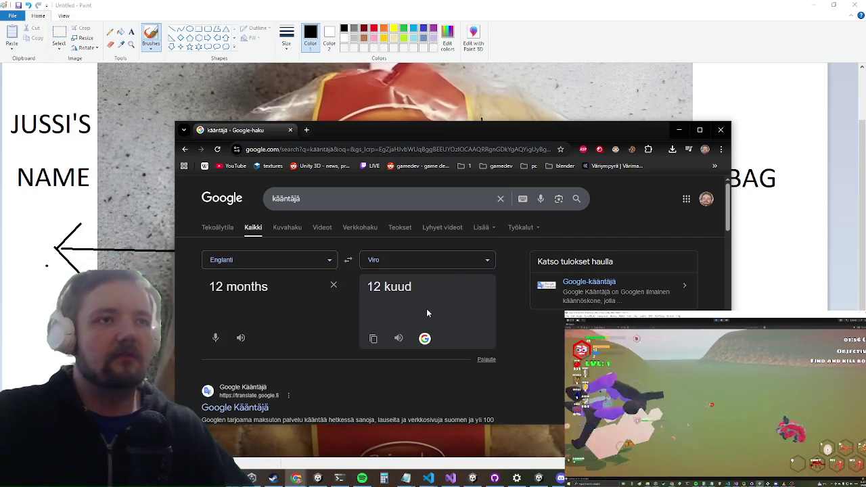
Play the Estonian translation '12 kuud' aloud twice, then switch to Snip & Sketch
{"action": "left_click", "coordinate": [400, 339]}
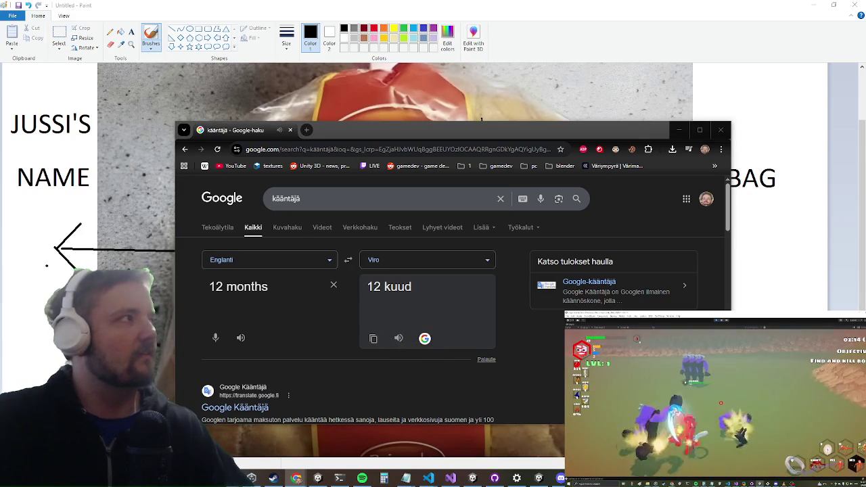
{"action": "left_click", "coordinate": [388, 343]}
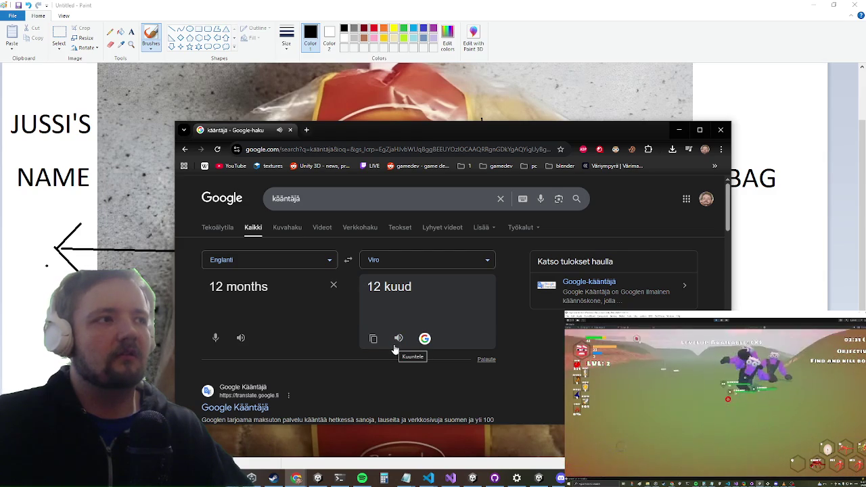
{"action": "left_click", "coordinate": [395, 348]}
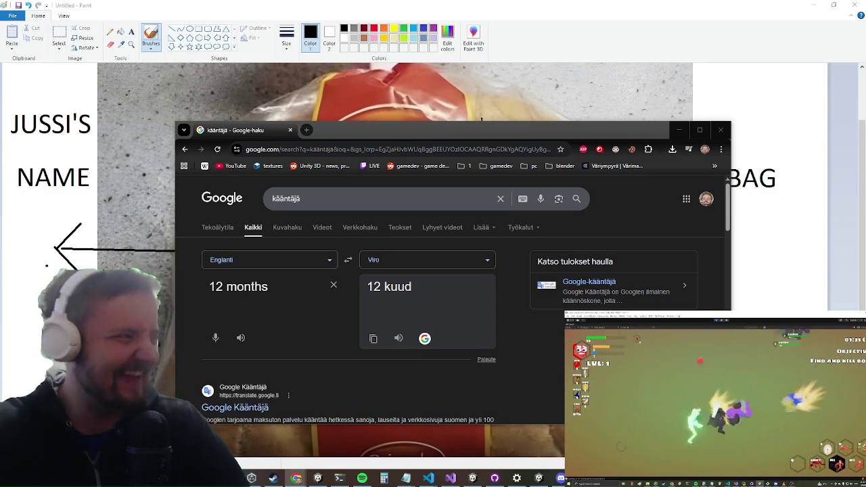
{"action": "key", "text": "alt+Tab"}
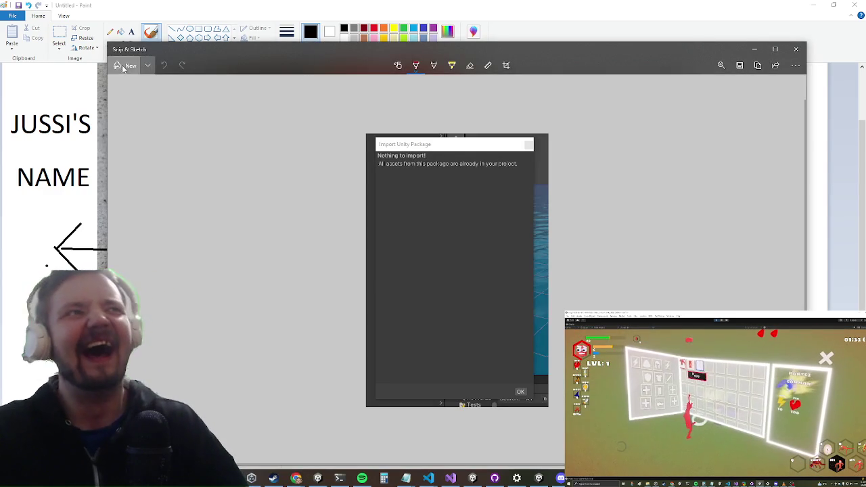
Start a new snip and capture an empty area as a blank canvas
{"action": "left_click", "coordinate": [126, 65]}
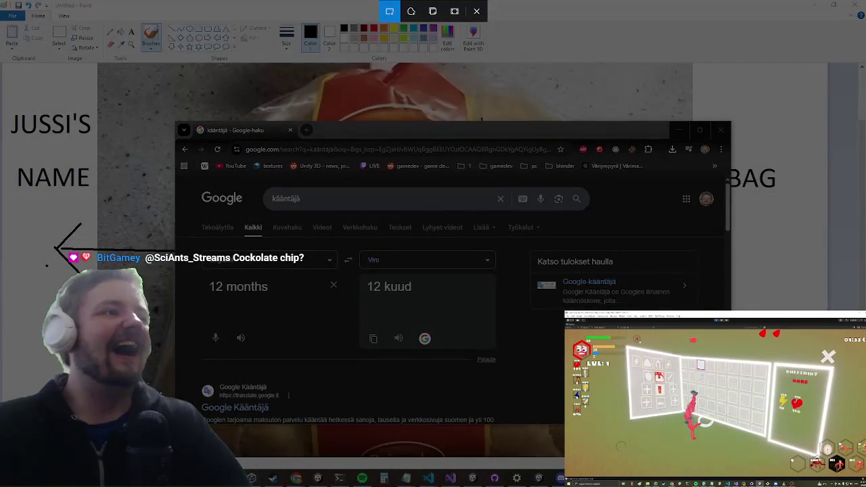
{"action": "left_click", "coordinate": [476, 119]}
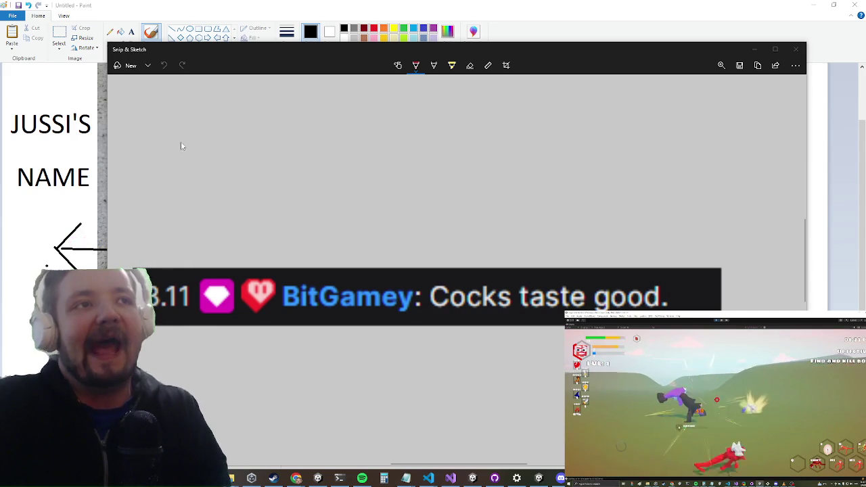
Draw red freehand arrows at the upper left, upper right and lower left of the canvas
{"action": "left_click", "coordinate": [218, 168]}
{"action": "mouse_move", "coordinate": [185, 137]}
{"action": "left_mouse_down"}
{"action": "mouse_move", "coordinate": [338, 213]}
{"action": "mouse_move", "coordinate": [338, 232]}
{"action": "left_mouse_up"}
{"action": "left_click", "coordinate": [300, 199]}
{"action": "mouse_move", "coordinate": [305, 208]}
{"action": "left_mouse_down"}
{"action": "mouse_move", "coordinate": [332, 228]}
{"action": "mouse_move", "coordinate": [406, 178]}
{"action": "mouse_move", "coordinate": [417, 159]}
{"action": "left_mouse_up"}
{"action": "mouse_move", "coordinate": [749, 106]}
{"action": "left_mouse_down"}
{"action": "mouse_move", "coordinate": [648, 158]}
{"action": "mouse_move", "coordinate": [619, 215]}
{"action": "left_mouse_up"}
{"action": "mouse_move", "coordinate": [591, 173]}
{"action": "left_mouse_down"}
{"action": "mouse_move", "coordinate": [590, 235]}
{"action": "mouse_move", "coordinate": [682, 201]}
{"action": "left_mouse_up"}
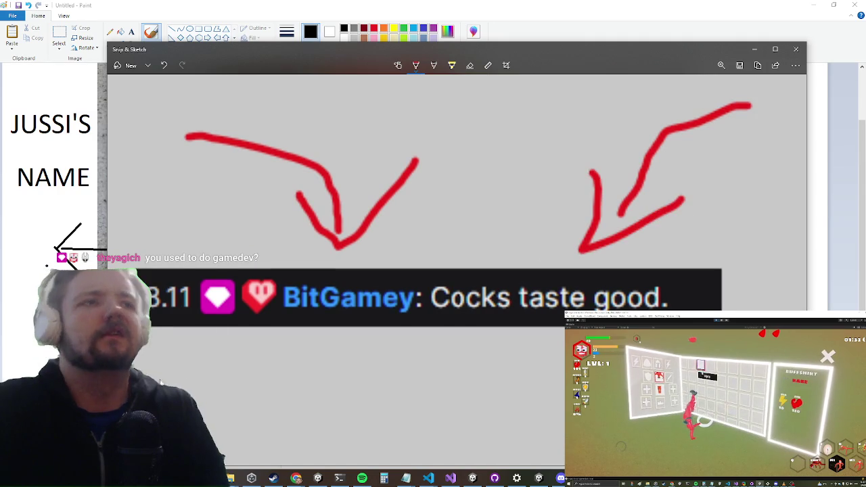
{"action": "mouse_move", "coordinate": [190, 399]}
{"action": "left_mouse_down"}
{"action": "mouse_move", "coordinate": [307, 356]}
{"action": "mouse_move", "coordinate": [312, 343]}
{"action": "mouse_move", "coordinate": [330, 379]}
{"action": "left_mouse_up"}
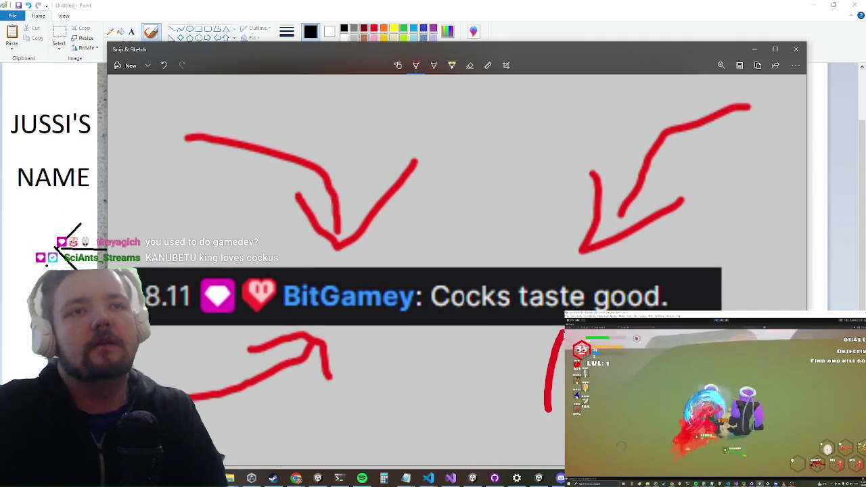
Add red arrowed arcs at top and bottom, plus arrows on the left and right edges
{"action": "mouse_move", "coordinate": [339, 98]}
{"action": "left_mouse_down"}
{"action": "mouse_move", "coordinate": [440, 90]}
{"action": "mouse_move", "coordinate": [484, 164]}
{"action": "mouse_move", "coordinate": [483, 216]}
{"action": "left_mouse_up"}
{"action": "mouse_move", "coordinate": [447, 194]}
{"action": "left_mouse_down"}
{"action": "mouse_move", "coordinate": [462, 243]}
{"action": "mouse_move", "coordinate": [539, 170]}
{"action": "left_mouse_up"}
{"action": "mouse_move", "coordinate": [330, 427]}
{"action": "left_mouse_down"}
{"action": "mouse_move", "coordinate": [393, 411]}
{"action": "mouse_move", "coordinate": [469, 362]}
{"action": "left_mouse_up"}
{"action": "mouse_move", "coordinate": [425, 379]}
{"action": "left_mouse_down"}
{"action": "mouse_move", "coordinate": [490, 357]}
{"action": "mouse_move", "coordinate": [509, 409]}
{"action": "left_mouse_up"}
{"action": "mouse_move", "coordinate": [122, 170]}
{"action": "left_mouse_down"}
{"action": "mouse_move", "coordinate": [177, 190]}
{"action": "mouse_move", "coordinate": [268, 261]}
{"action": "left_mouse_up"}
{"action": "mouse_move", "coordinate": [206, 230]}
{"action": "left_mouse_down"}
{"action": "mouse_move", "coordinate": [267, 262]}
{"action": "mouse_move", "coordinate": [281, 190]}
{"action": "left_mouse_up"}
{"action": "mouse_move", "coordinate": [787, 210]}
{"action": "left_mouse_down"}
{"action": "mouse_move", "coordinate": [679, 242]}
{"action": "mouse_move", "coordinate": [734, 250]}
{"action": "left_mouse_up"}
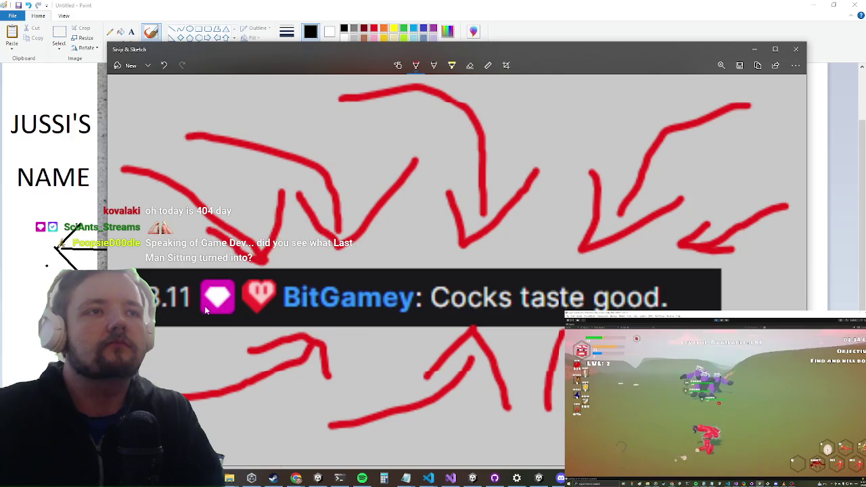
Draw a red underline across the middle, undo and redraw it, then copy the sketch
{"action": "left_click_drag", "start_coordinate": [259, 312], "coordinate": [568, 307]}
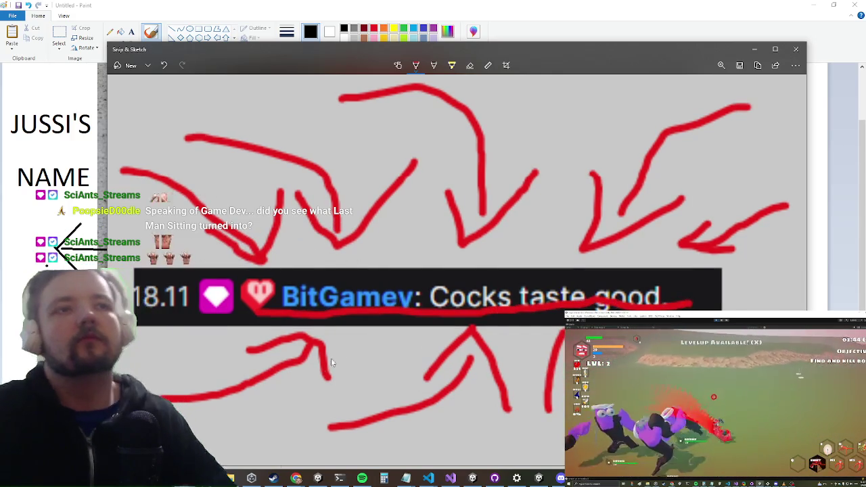
{"action": "key", "text": "ctrl+z"}
{"action": "left_click_drag", "start_coordinate": [282, 322], "coordinate": [569, 318]}
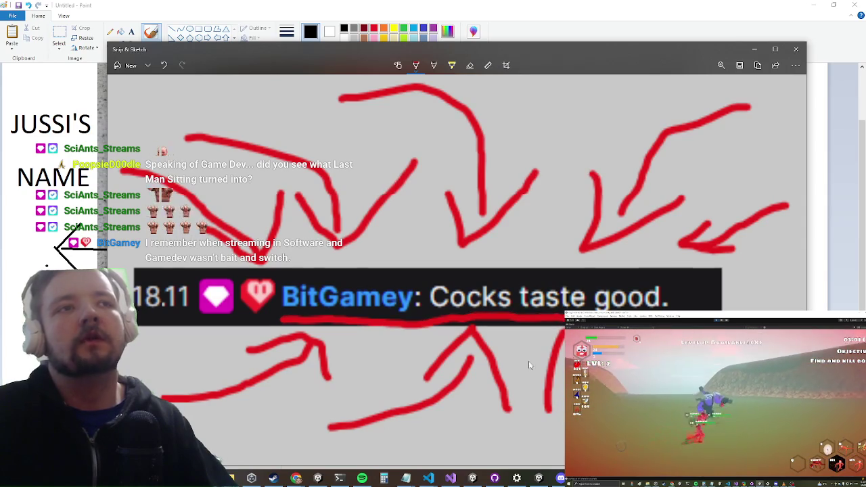
{"action": "key", "text": "ctrl+c"}
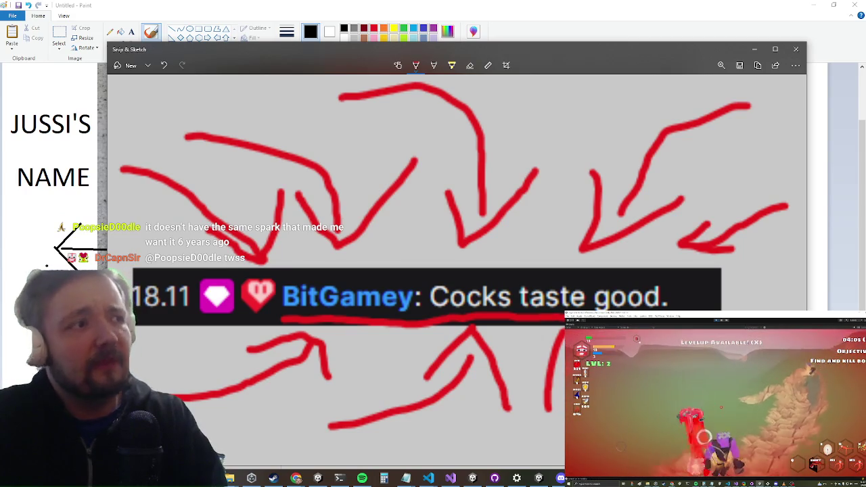
Switch from the red-arrow sketch back to the Chrome window
{"action": "key", "text": "alt+Tab"}
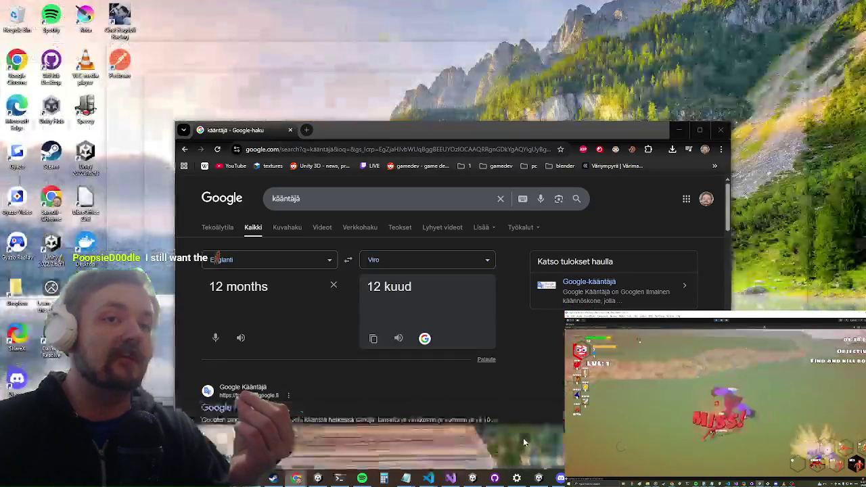
Search for 'last man sitting' in a new Chrome tab
{"action": "left_click", "coordinate": [524, 438]}
{"action": "left_click", "coordinate": [306, 132]}
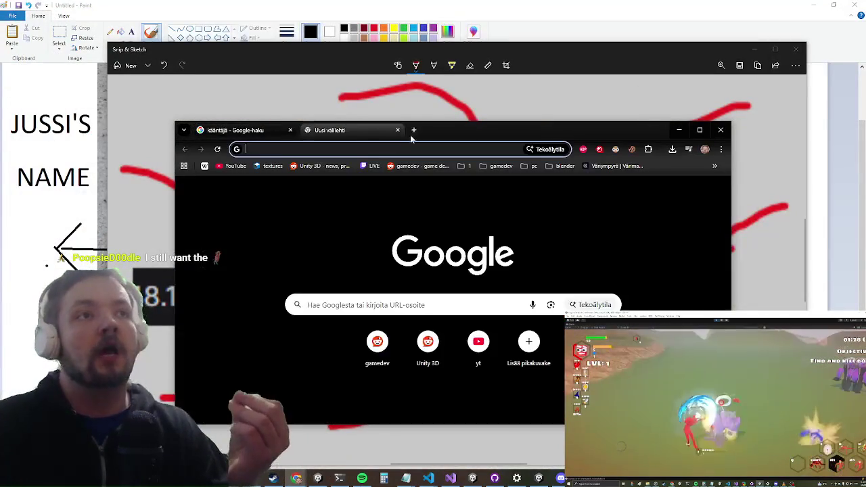
{"action": "type", "text": "last man sitting"}
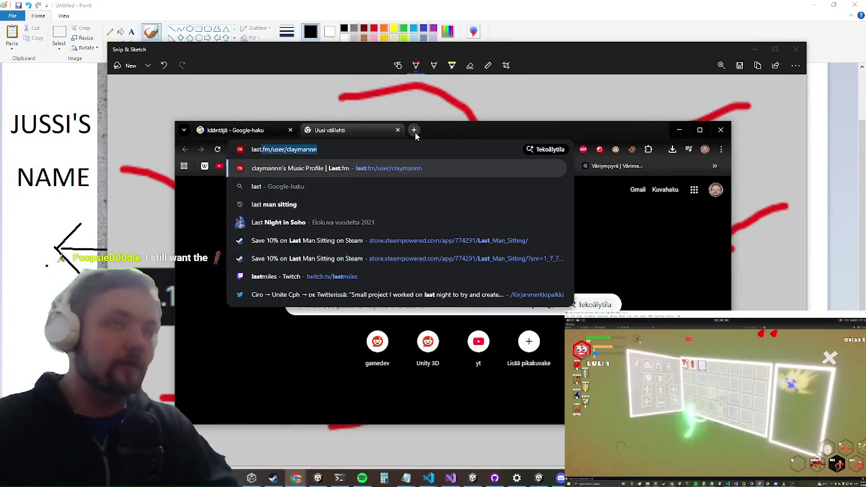
{"action": "key", "text": "Return"}
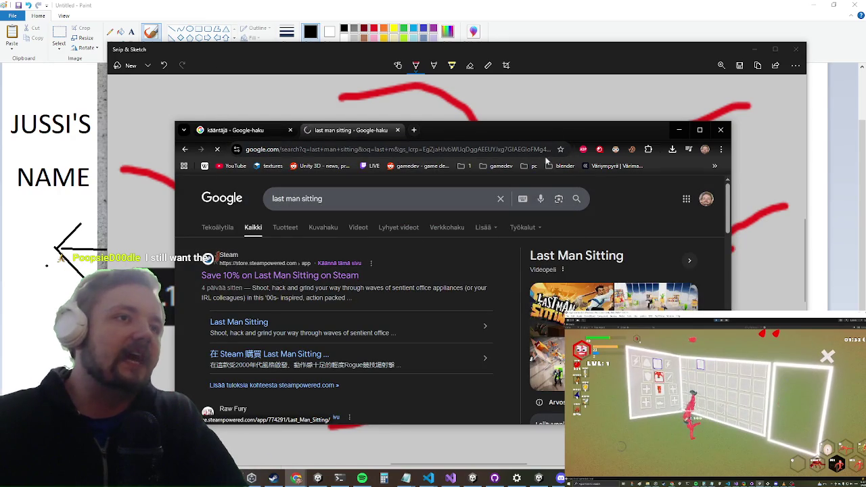
Maximize the browser and scroll through the Last Man Sitting Steam store page
{"action": "double_click", "coordinate": [541, 134]}
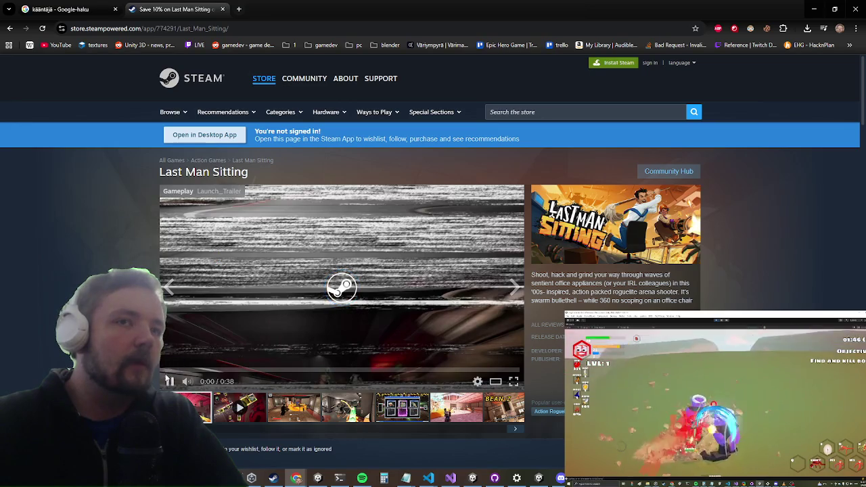
{"action": "scroll", "coordinate": [152, 213], "scroll_direction": "down", "scroll_amount": 3}
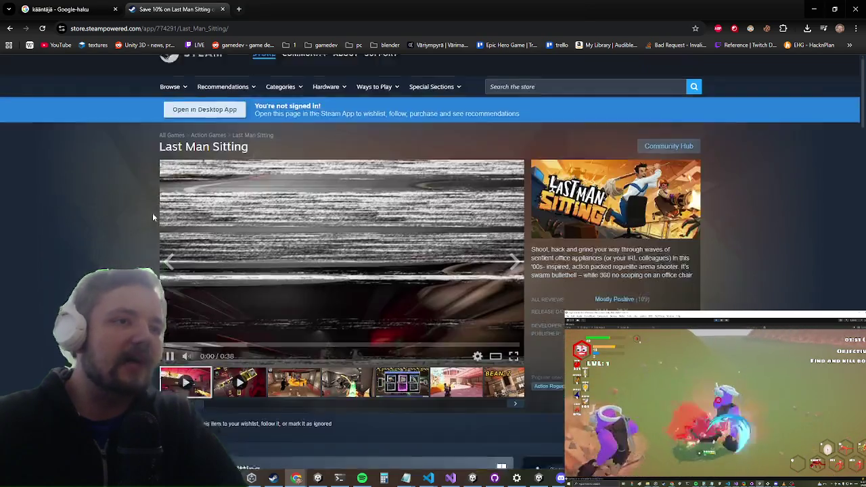
{"action": "scroll", "coordinate": [155, 205], "scroll_direction": "up", "scroll_amount": 3}
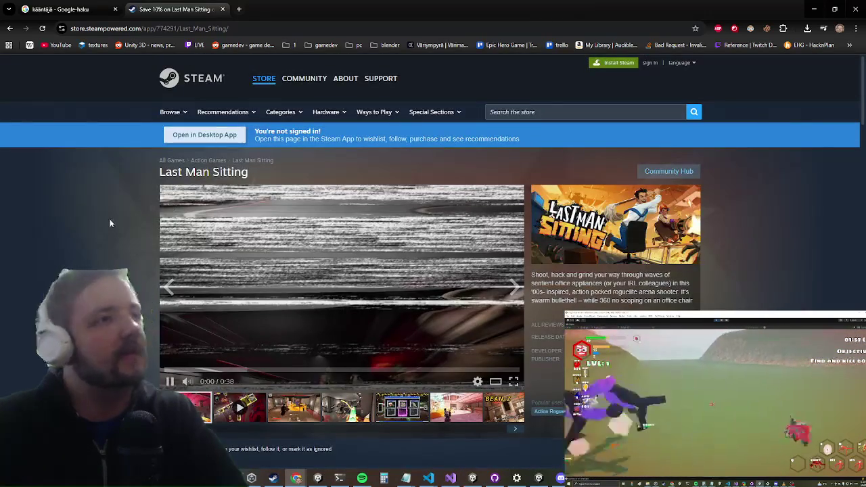
{"action": "scroll", "coordinate": [81, 202], "scroll_direction": "down", "scroll_amount": 3}
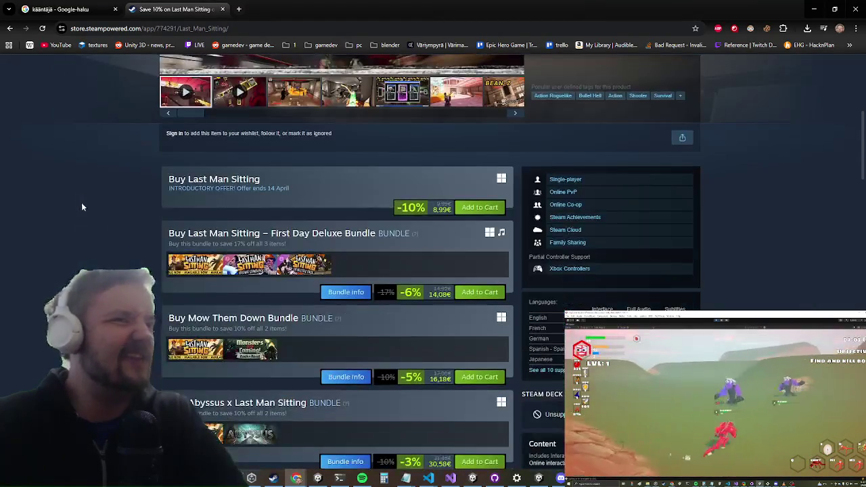
{"action": "scroll", "coordinate": [100, 194], "scroll_direction": "up", "scroll_amount": 3}
{"action": "scroll", "coordinate": [433, 264], "scroll_direction": "down", "scroll_amount": 10}
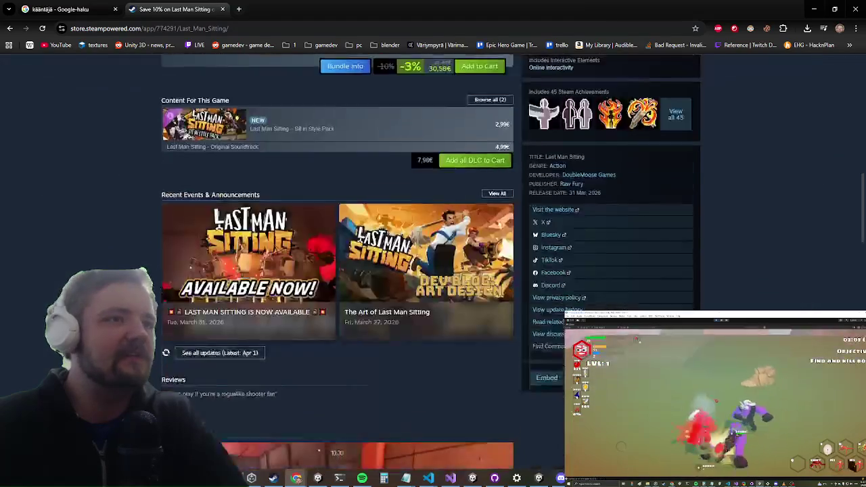
{"action": "scroll", "coordinate": [337, 271], "scroll_direction": "down", "scroll_amount": 3}
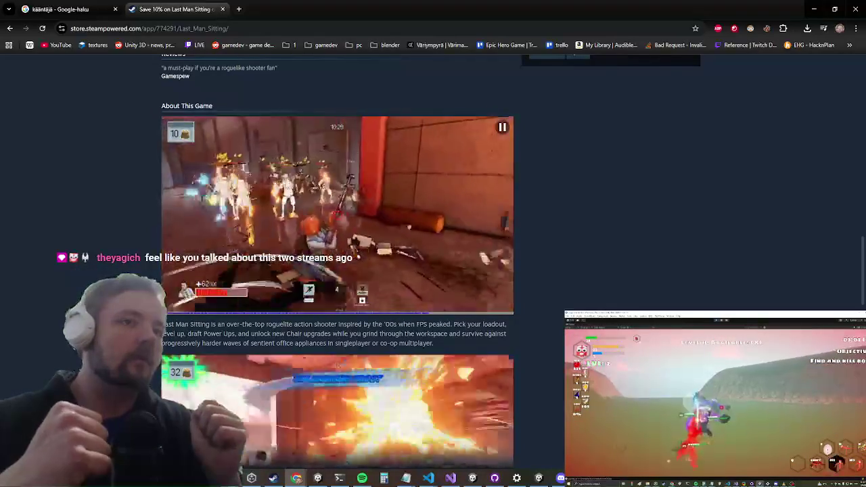
{"action": "scroll", "coordinate": [599, 267], "scroll_direction": "down", "scroll_amount": 2}
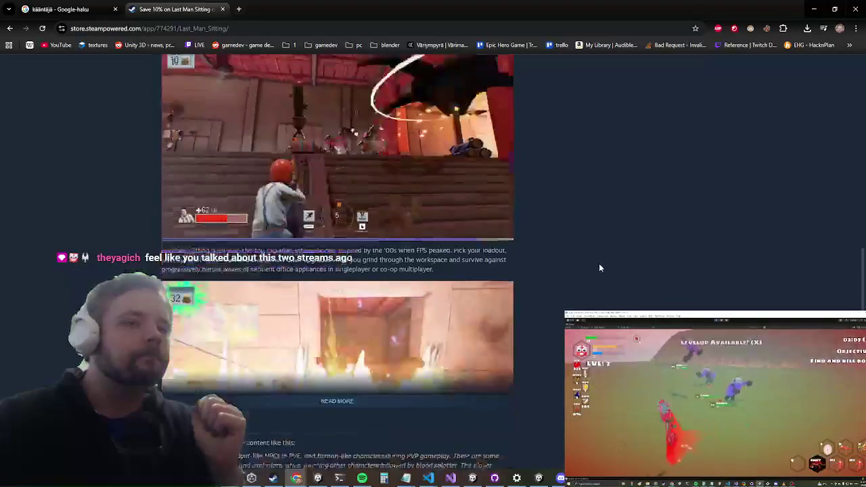
Expand READ MORE under About This Game and scroll through the full description
{"action": "left_click", "coordinate": [337, 386]}
{"action": "scroll", "coordinate": [458, 271], "scroll_direction": "down", "scroll_amount": 2}
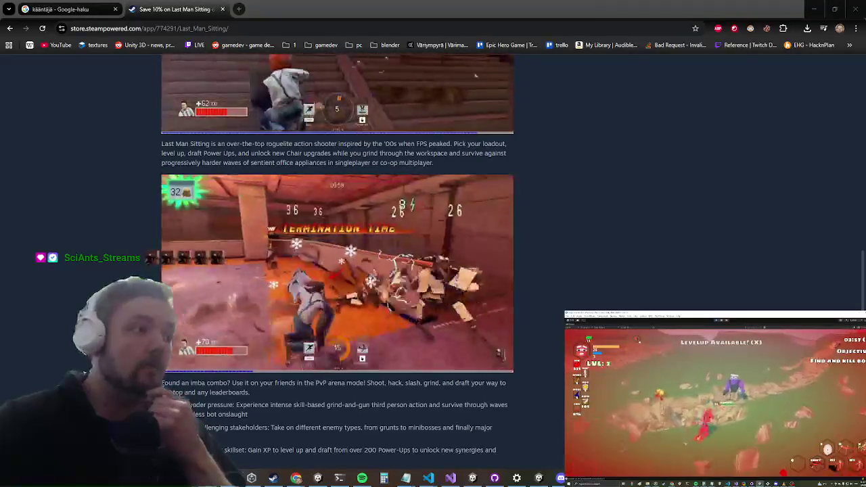
{"action": "mouse_move", "coordinate": [359, 209]}
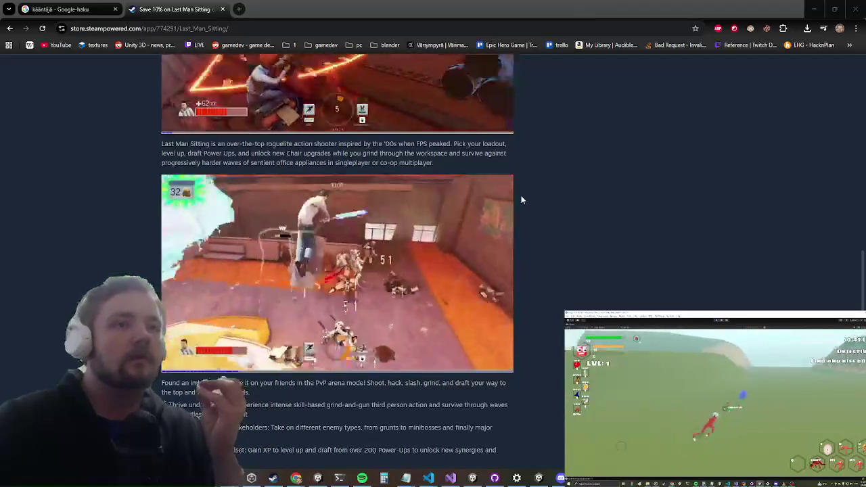
{"action": "scroll", "coordinate": [530, 202], "scroll_direction": "down", "scroll_amount": 4}
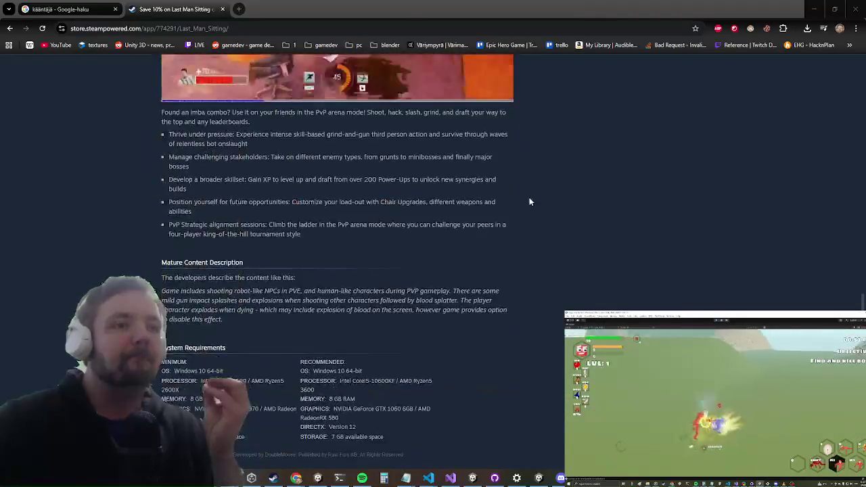
{"action": "scroll", "coordinate": [531, 162], "scroll_direction": "up", "scroll_amount": 4}
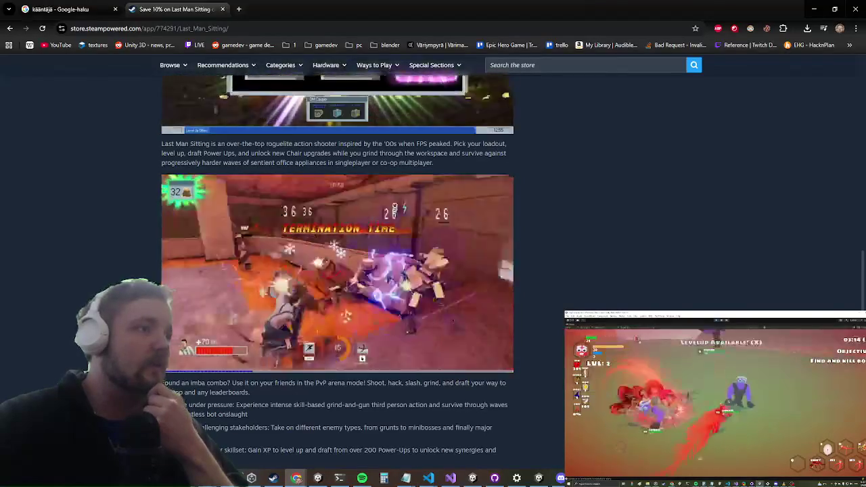
Google 'last man sitting' via autocomplete in a new tab and scroll the results
{"action": "left_click", "coordinate": [238, 9]}
{"action": "type", "text": "last"}
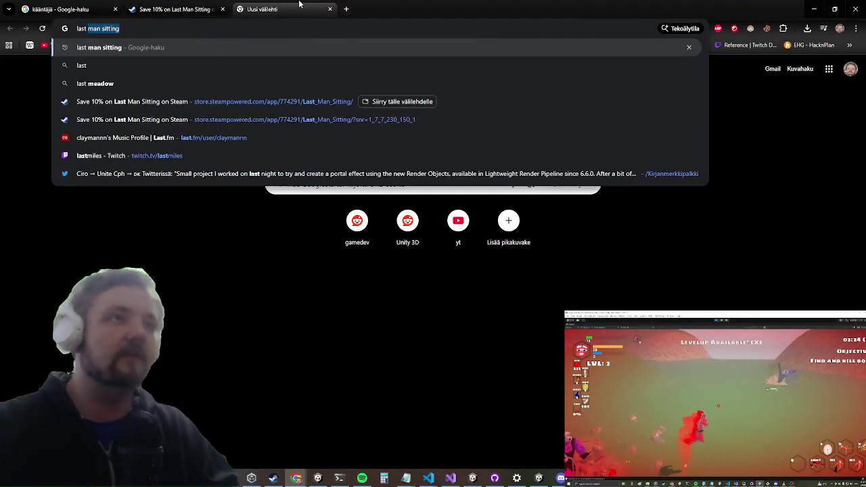
{"action": "key", "text": "Return"}
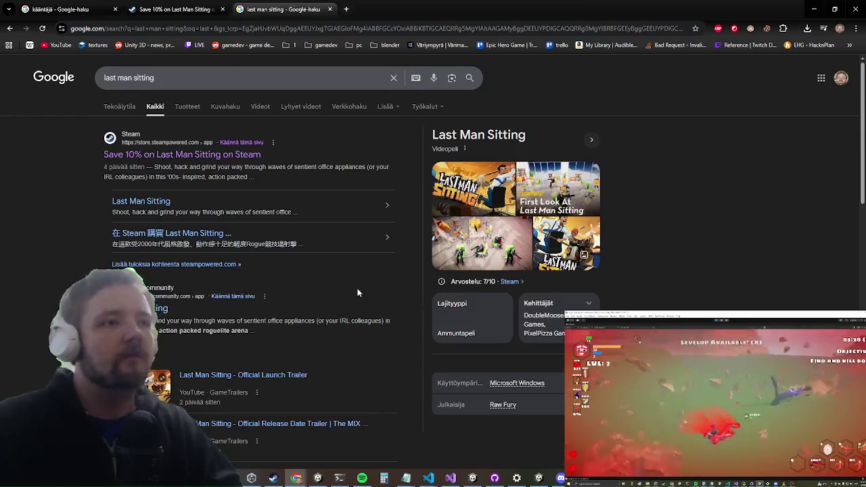
{"action": "scroll", "coordinate": [352, 289], "scroll_direction": "down", "scroll_amount": 10}
{"action": "scroll", "coordinate": [345, 279], "scroll_direction": "down", "scroll_amount": 3}
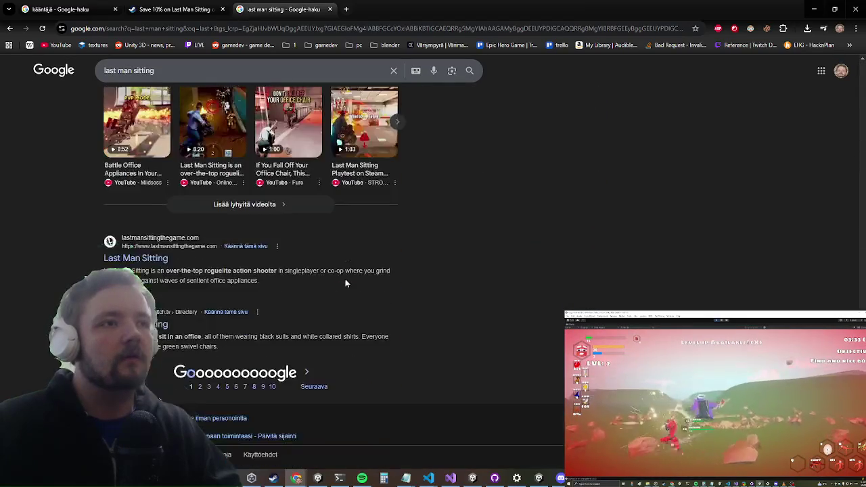
{"action": "scroll", "coordinate": [345, 281], "scroll_direction": "up", "scroll_amount": 4}
{"action": "scroll", "coordinate": [335, 285], "scroll_direction": "up", "scroll_amount": 5}
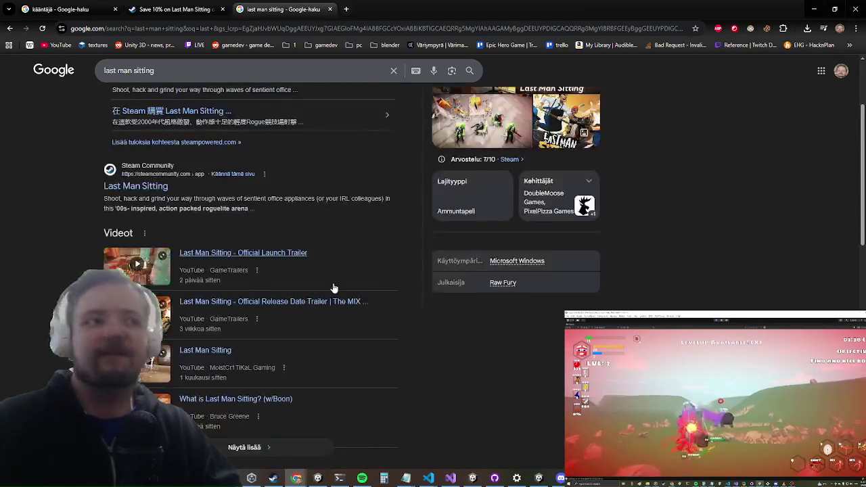
{"action": "scroll", "coordinate": [330, 293], "scroll_direction": "down", "scroll_amount": 4}
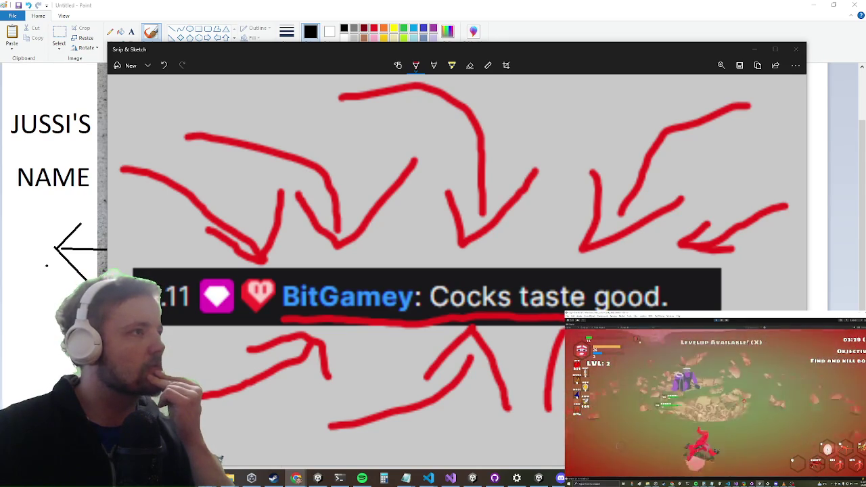
Watch 'First Look At Last Man Sitting' fullscreen, pausing and jumping back to the office gameplay
{"action": "key", "text": "alt+Tab"}
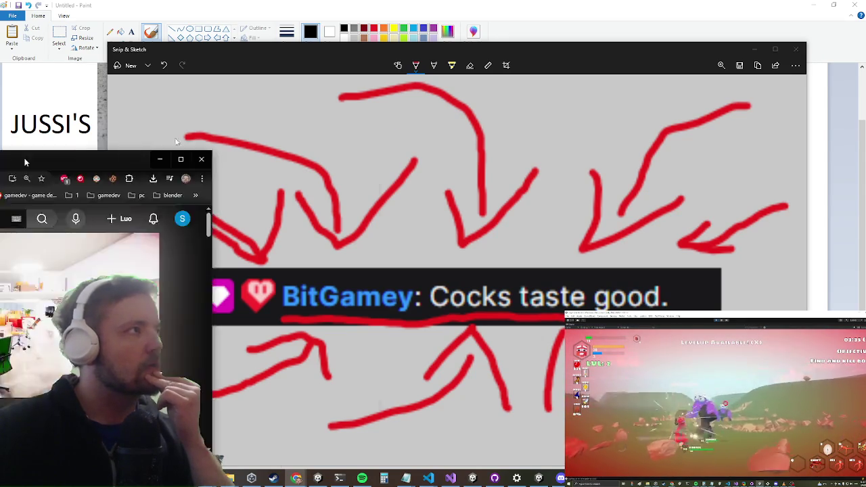
{"action": "left_click", "coordinate": [593, 305]}
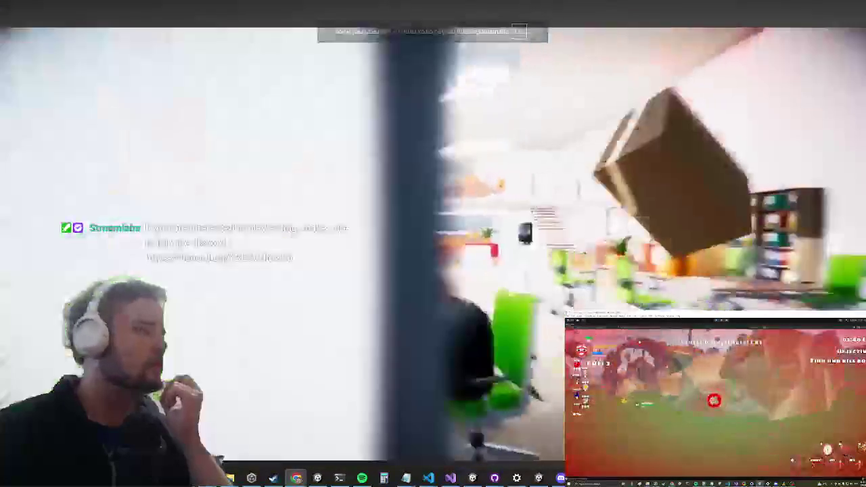
{"action": "key", "text": "space"}
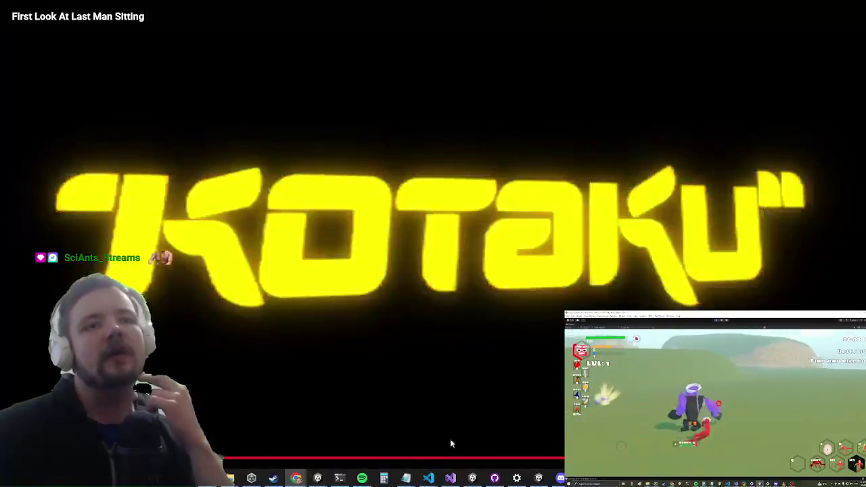
{"action": "left_click", "coordinate": [438, 458]}
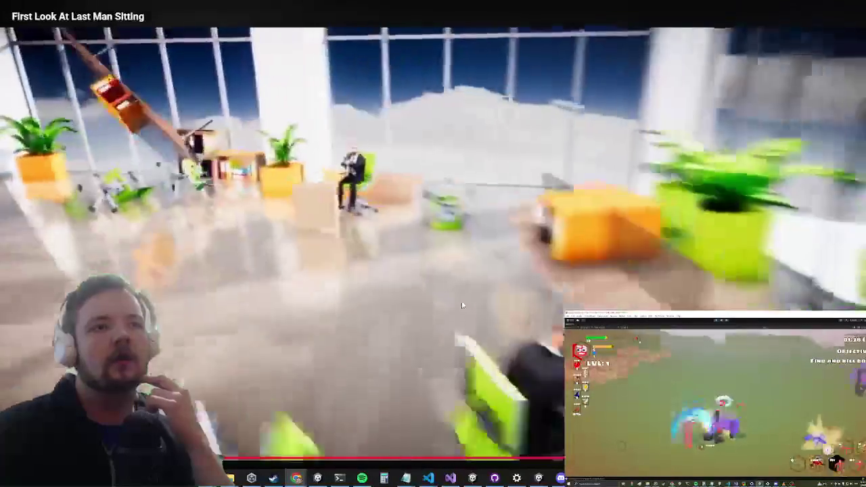
Rewind the video to 0:09, replay until the Kotaku logo, then exit fullscreen
{"action": "left_click", "coordinate": [438, 290]}
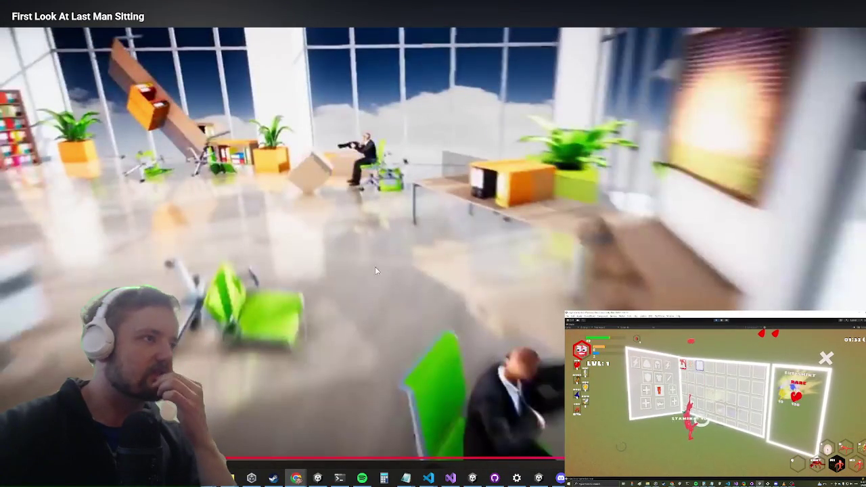
{"action": "left_click", "coordinate": [334, 258]}
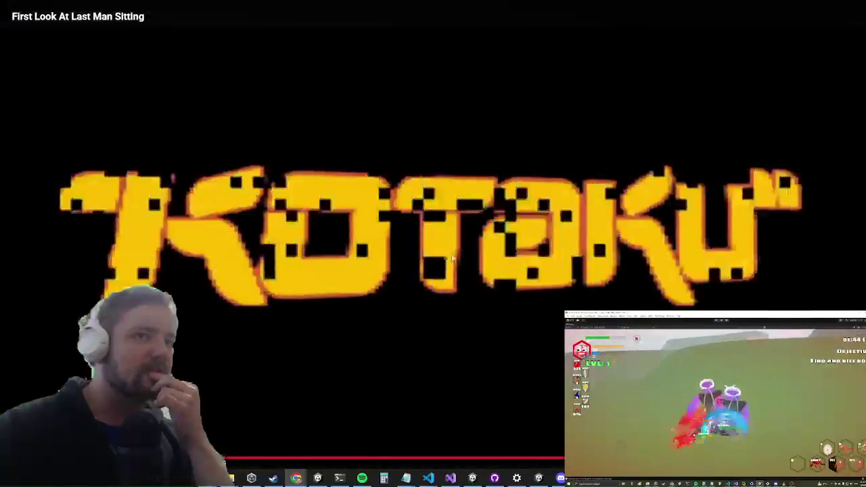
{"action": "left_click", "coordinate": [452, 256]}
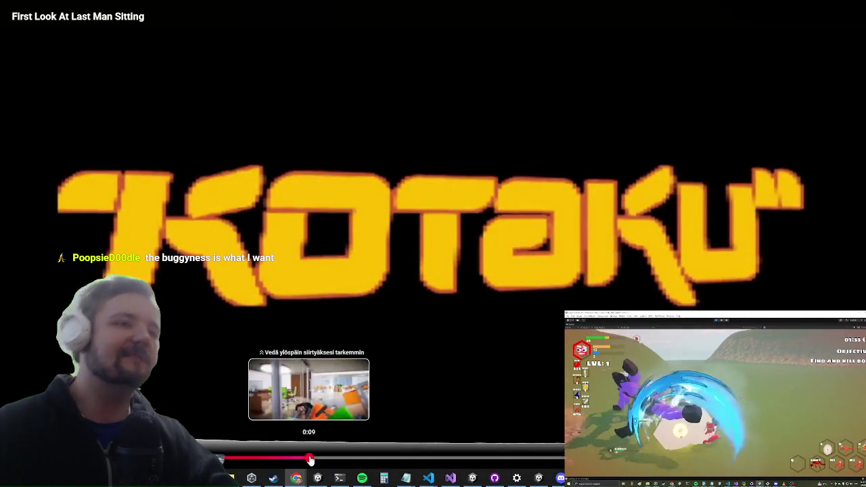
{"action": "left_click_drag", "start_coordinate": [309, 460], "coordinate": [309, 460]}
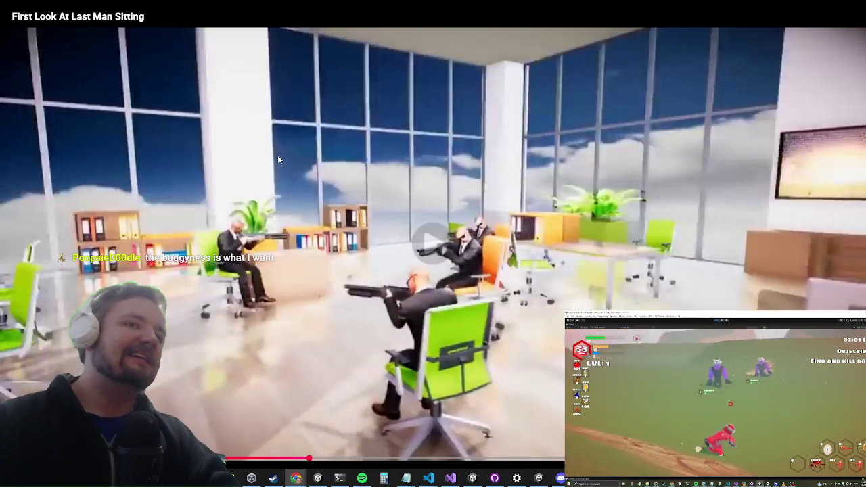
{"action": "left_click", "coordinate": [278, 157]}
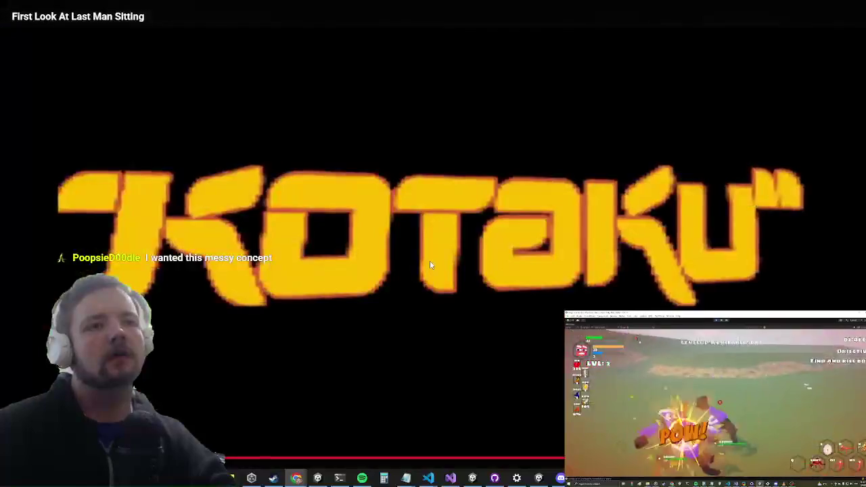
{"action": "left_click", "coordinate": [429, 262]}
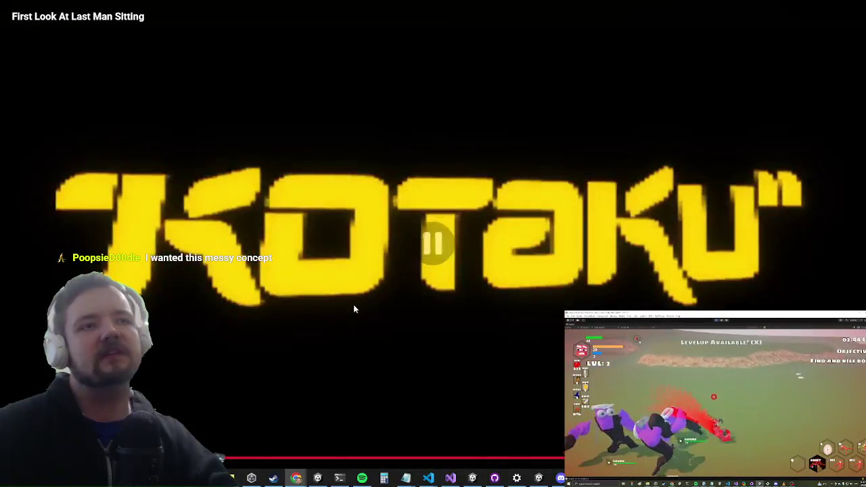
{"action": "key", "text": "Escape"}
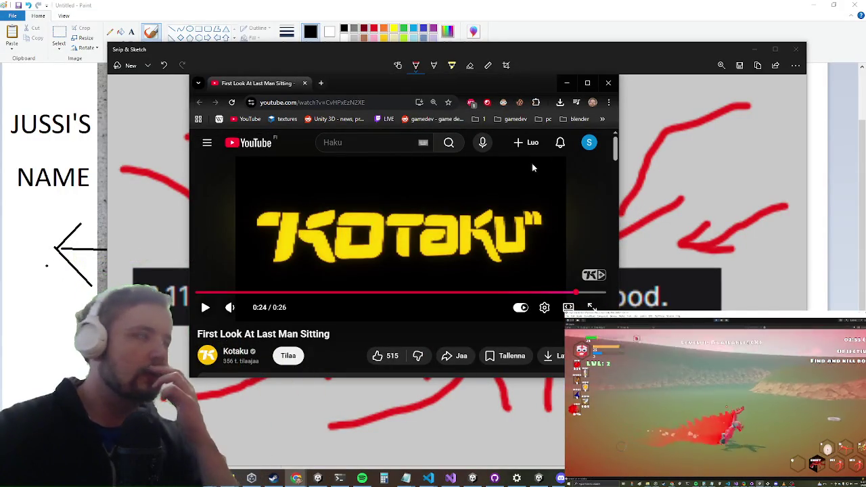
Close the video window, returning to the Last Man Sitting Steam purchase options
{"action": "left_click", "coordinate": [609, 83]}
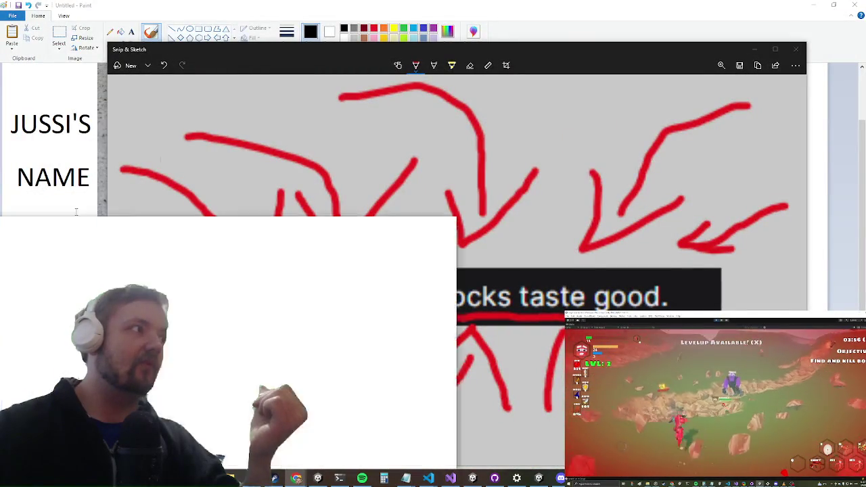
{"action": "scroll", "coordinate": [518, 308], "scroll_direction": "up", "scroll_amount": 15}
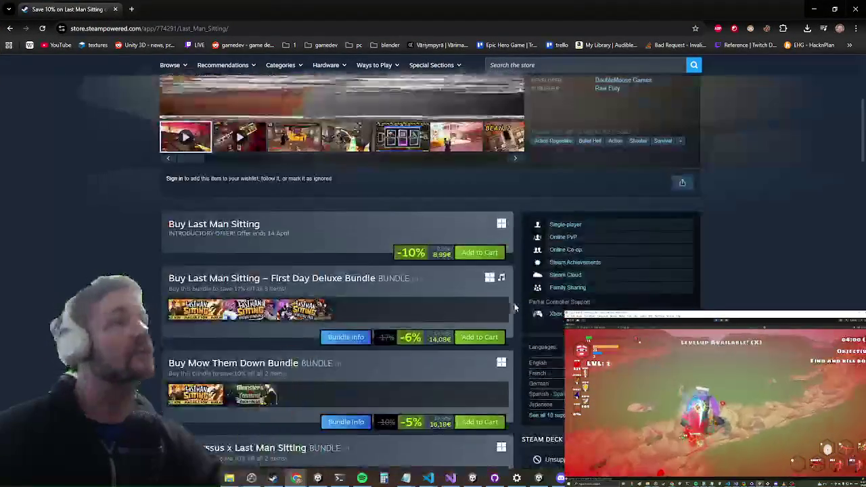
Scroll to the Mostly Positive (109) reviews and DoubleMoose Games developer details, then close the browser
{"action": "scroll", "coordinate": [518, 308], "scroll_direction": "up", "scroll_amount": 5}
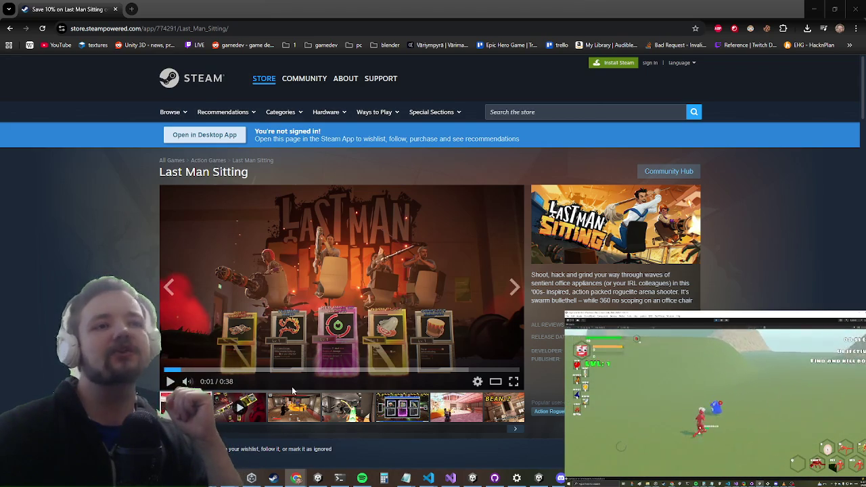
{"action": "scroll", "coordinate": [480, 261], "scroll_direction": "down", "scroll_amount": 5}
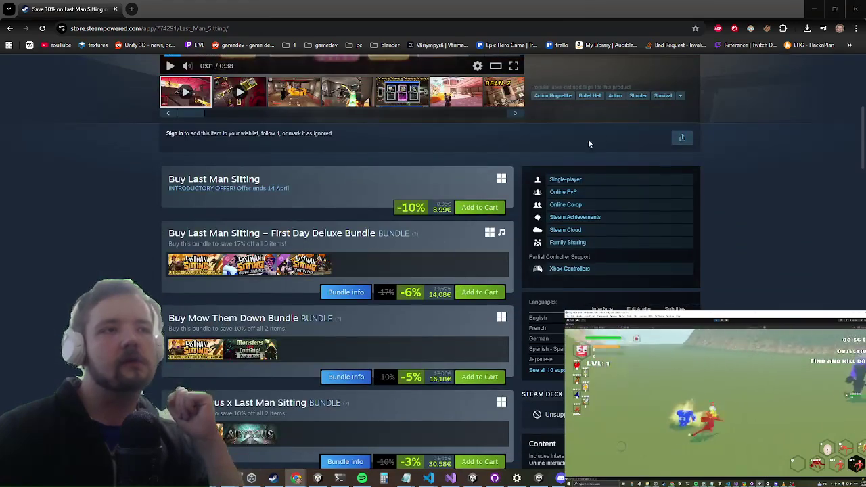
{"action": "scroll", "coordinate": [655, 147], "scroll_direction": "down", "scroll_amount": 10}
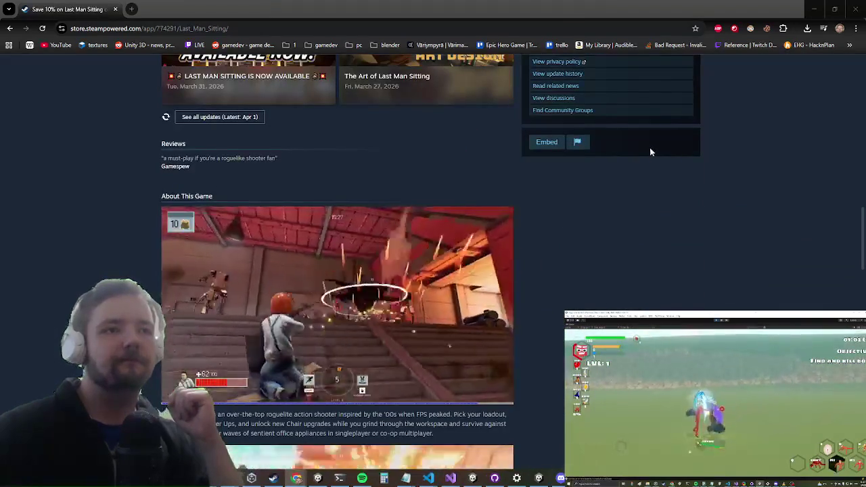
{"action": "scroll", "coordinate": [572, 258], "scroll_direction": "down", "scroll_amount": 4}
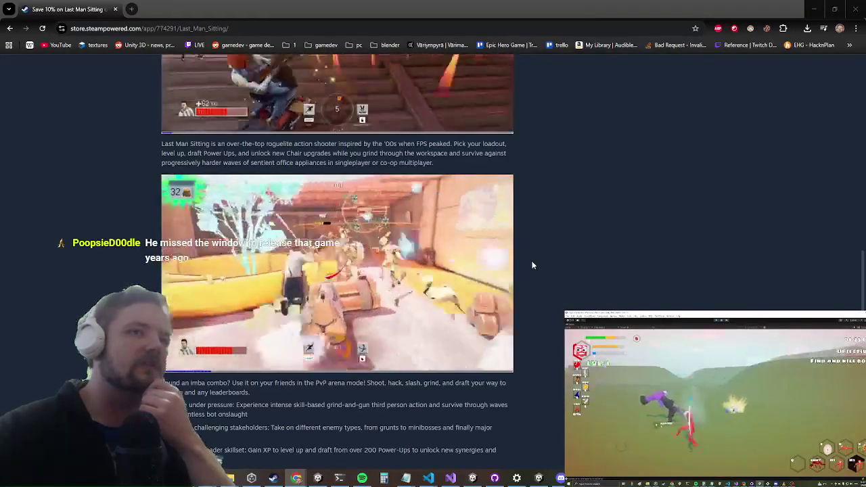
{"action": "mouse_move", "coordinate": [512, 264]}
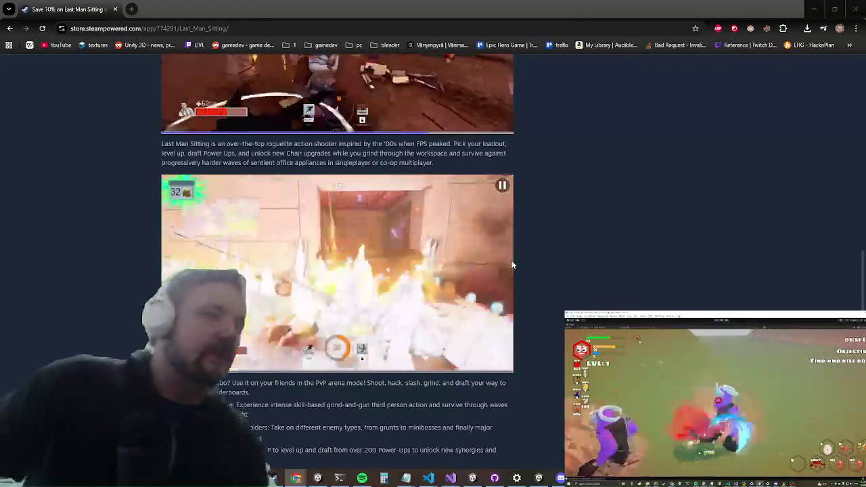
{"action": "scroll", "coordinate": [662, 271], "scroll_direction": "up", "scroll_amount": 2}
{"action": "scroll", "coordinate": [607, 272], "scroll_direction": "up", "scroll_amount": 8}
{"action": "scroll", "coordinate": [482, 274], "scroll_direction": "down", "scroll_amount": 10}
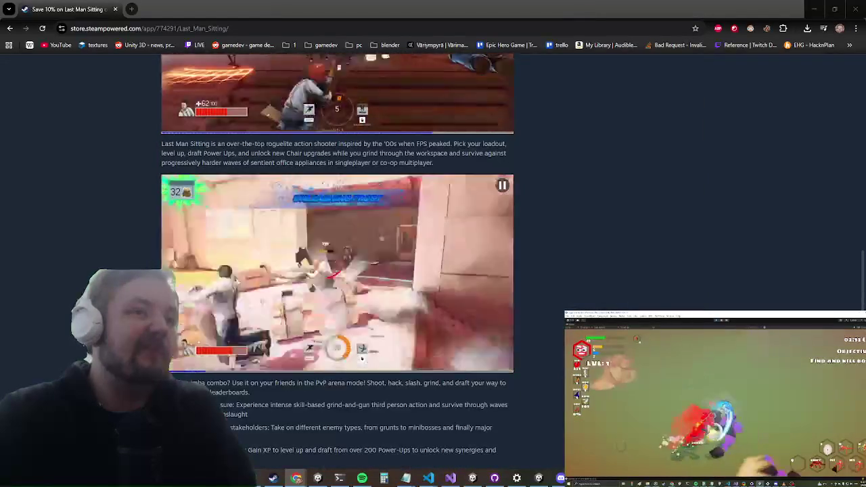
{"action": "scroll", "coordinate": [605, 228], "scroll_direction": "up", "scroll_amount": 4}
{"action": "scroll", "coordinate": [586, 162], "scroll_direction": "up", "scroll_amount": 8}
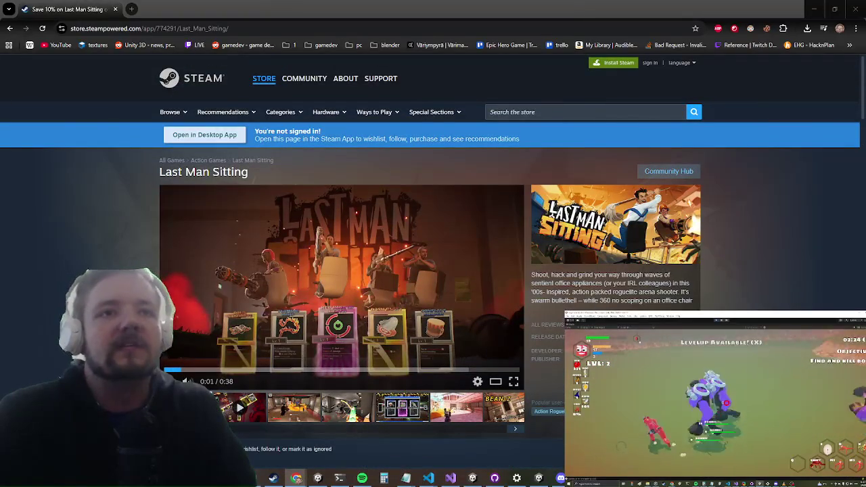
{"action": "scroll", "coordinate": [659, 229], "scroll_direction": "down", "scroll_amount": 15}
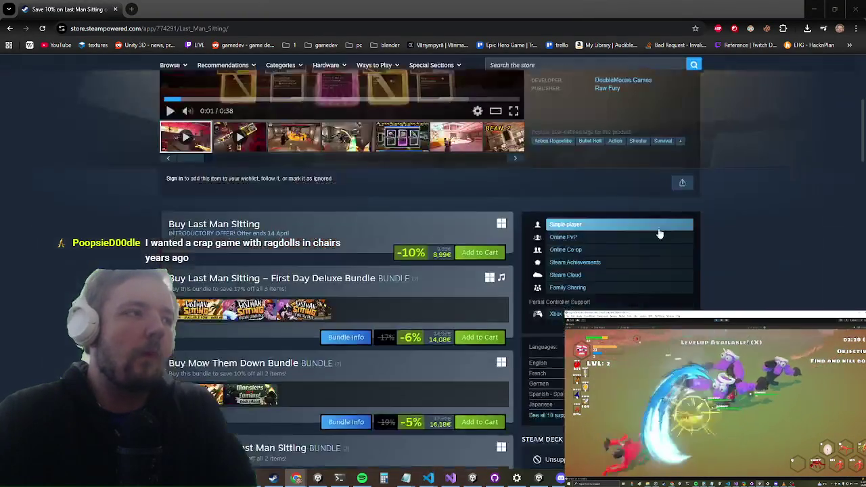
{"action": "scroll", "coordinate": [651, 264], "scroll_direction": "down", "scroll_amount": 10}
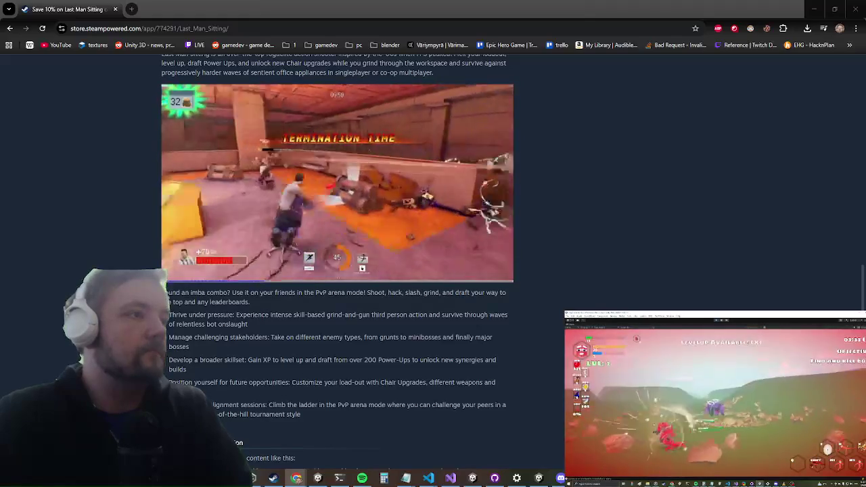
{"action": "scroll", "coordinate": [705, 181], "scroll_direction": "up", "scroll_amount": 15}
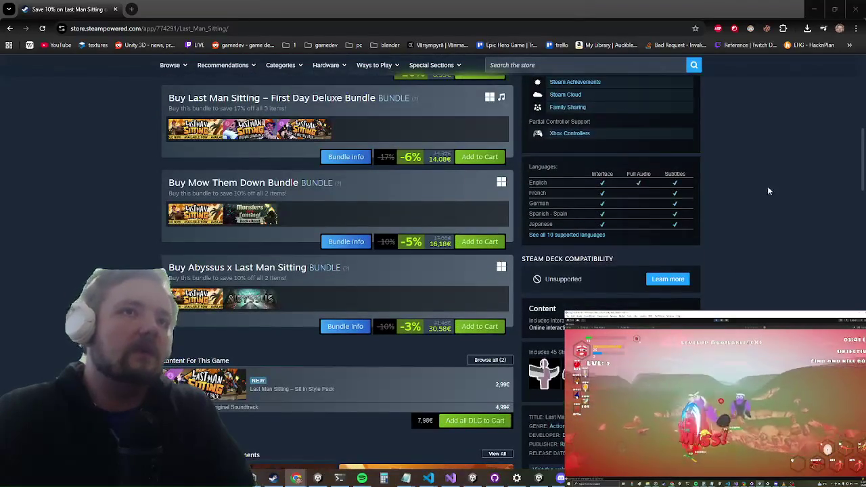
{"action": "scroll", "coordinate": [768, 190], "scroll_direction": "down", "scroll_amount": 15}
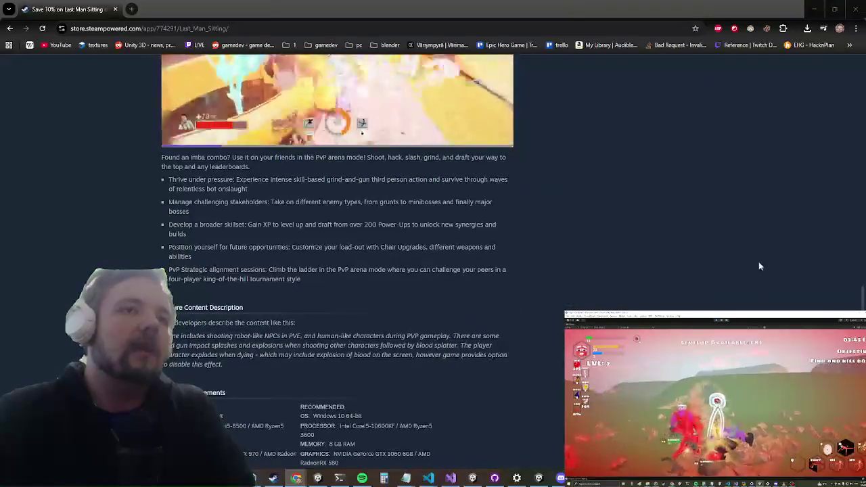
{"action": "scroll", "coordinate": [759, 266], "scroll_direction": "down", "scroll_amount": 3}
{"action": "scroll", "coordinate": [759, 266], "scroll_direction": "down", "scroll_amount": 4}
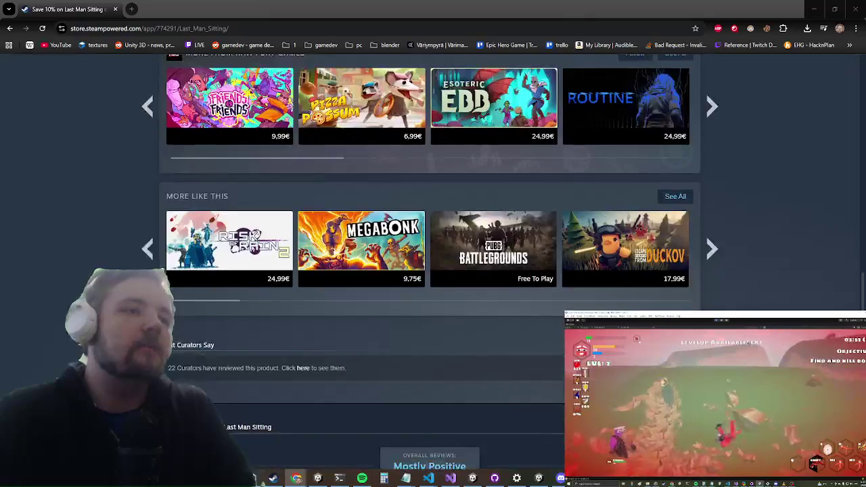
{"action": "scroll", "coordinate": [742, 127], "scroll_direction": "up", "scroll_amount": 10}
{"action": "scroll", "coordinate": [745, 286], "scroll_direction": "up", "scroll_amount": 10}
{"action": "scroll", "coordinate": [755, 281], "scroll_direction": "down", "scroll_amount": 10}
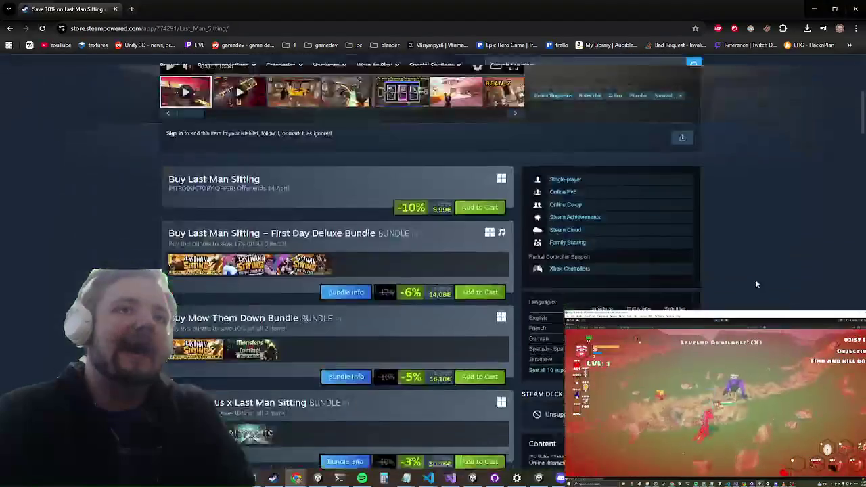
{"action": "scroll", "coordinate": [742, 306], "scroll_direction": "down", "scroll_amount": 5}
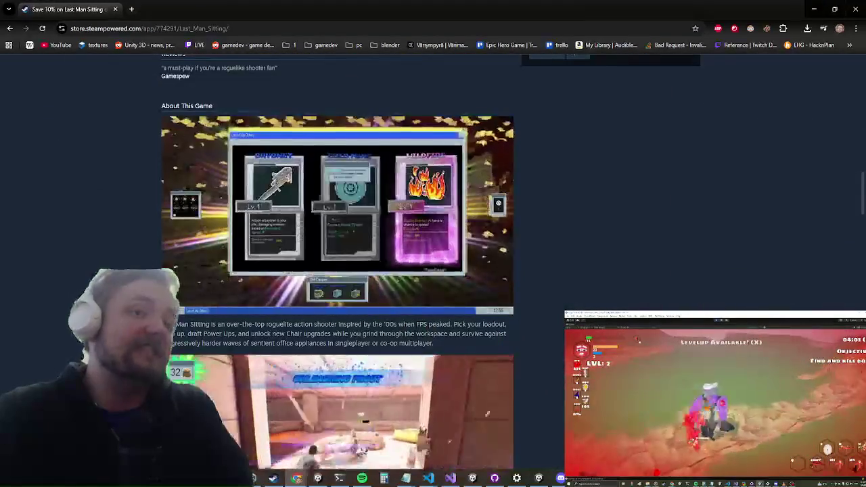
{"action": "scroll", "coordinate": [718, 277], "scroll_direction": "down", "scroll_amount": 4}
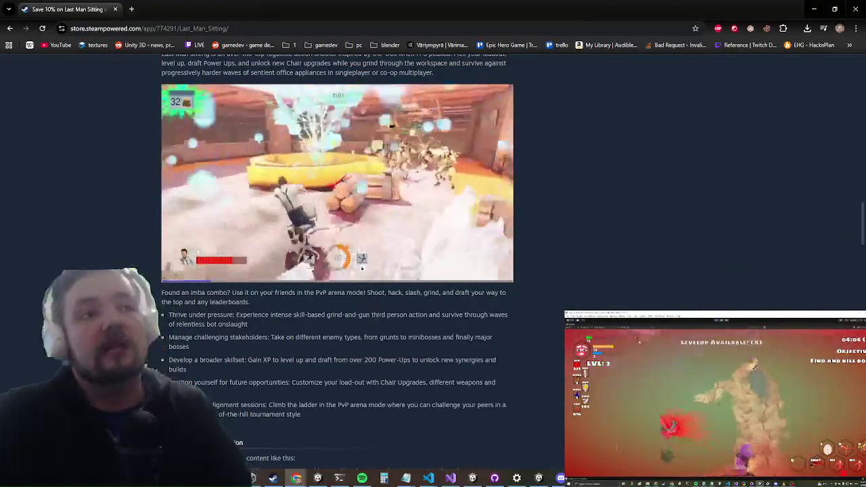
{"action": "scroll", "coordinate": [745, 278], "scroll_direction": "up", "scroll_amount": 10}
{"action": "scroll", "coordinate": [779, 156], "scroll_direction": "down", "scroll_amount": 8}
{"action": "scroll", "coordinate": [729, 274], "scroll_direction": "down", "scroll_amount": 15}
{"action": "scroll", "coordinate": [730, 257], "scroll_direction": "up", "scroll_amount": 8}
{"action": "scroll", "coordinate": [730, 240], "scroll_direction": "down", "scroll_amount": 3}
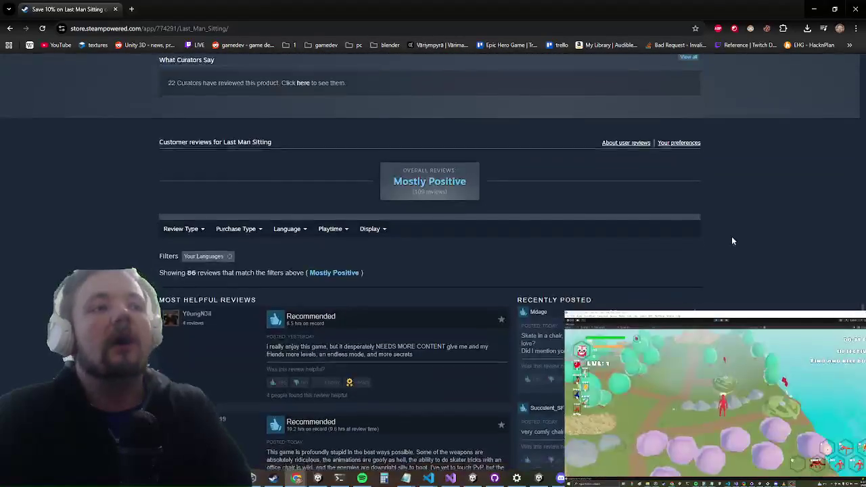
{"action": "scroll", "coordinate": [714, 203], "scroll_direction": "down", "scroll_amount": 10}
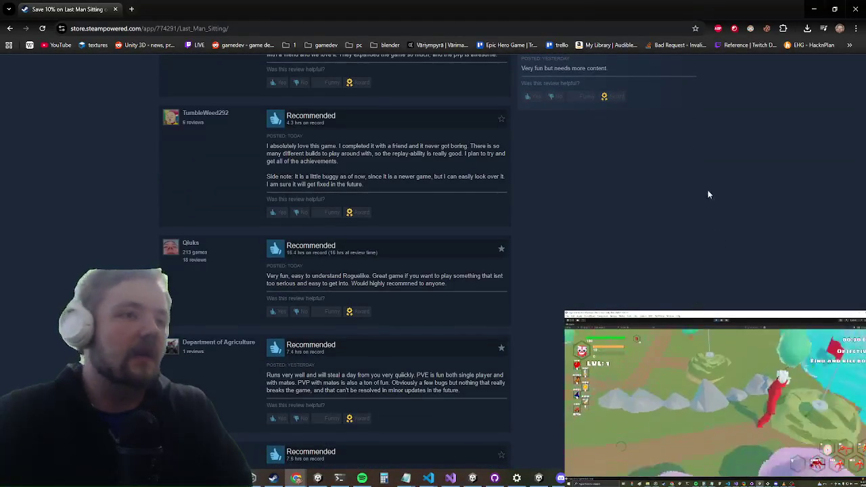
{"action": "scroll", "coordinate": [708, 190], "scroll_direction": "down", "scroll_amount": 10}
{"action": "scroll", "coordinate": [674, 297], "scroll_direction": "up", "scroll_amount": 12}
{"action": "scroll", "coordinate": [712, 181], "scroll_direction": "up", "scroll_amount": 5}
{"action": "scroll", "coordinate": [809, 222], "scroll_direction": "down", "scroll_amount": 5}
{"action": "scroll", "coordinate": [808, 222], "scroll_direction": "down", "scroll_amount": 8}
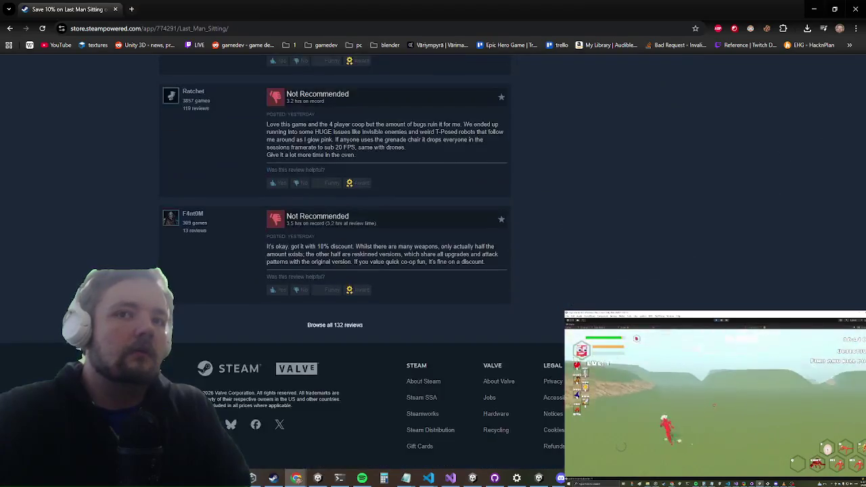
{"action": "scroll", "coordinate": [720, 207], "scroll_direction": "up", "scroll_amount": 20}
{"action": "scroll", "coordinate": [787, 310], "scroll_direction": "down", "scroll_amount": 5}
{"action": "scroll", "coordinate": [787, 309], "scroll_direction": "down", "scroll_amount": 15}
{"action": "scroll", "coordinate": [768, 205], "scroll_direction": "up", "scroll_amount": 5}
{"action": "scroll", "coordinate": [772, 170], "scroll_direction": "up", "scroll_amount": 20}
{"action": "scroll", "coordinate": [772, 170], "scroll_direction": "down", "scroll_amount": 3}
{"action": "scroll", "coordinate": [776, 119], "scroll_direction": "down", "scroll_amount": 15}
{"action": "scroll", "coordinate": [777, 119], "scroll_direction": "up", "scroll_amount": 20}
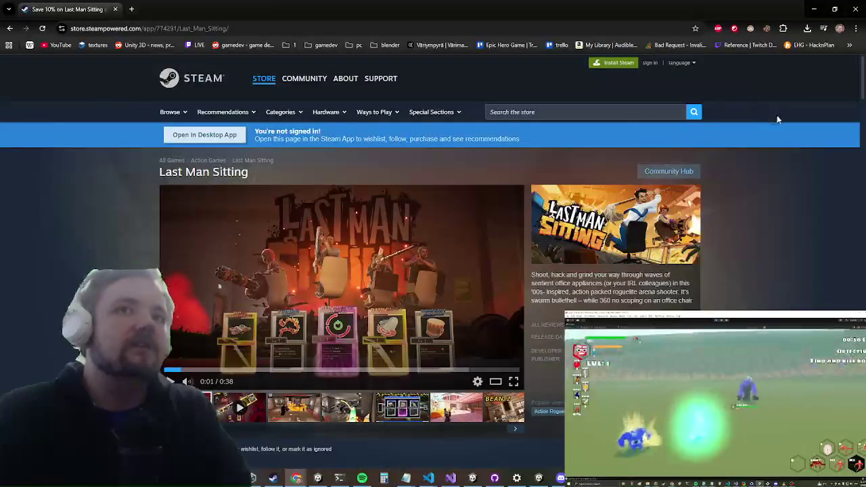
{"action": "scroll", "coordinate": [776, 119], "scroll_direction": "down", "scroll_amount": 15}
{"action": "scroll", "coordinate": [780, 212], "scroll_direction": "up", "scroll_amount": 20}
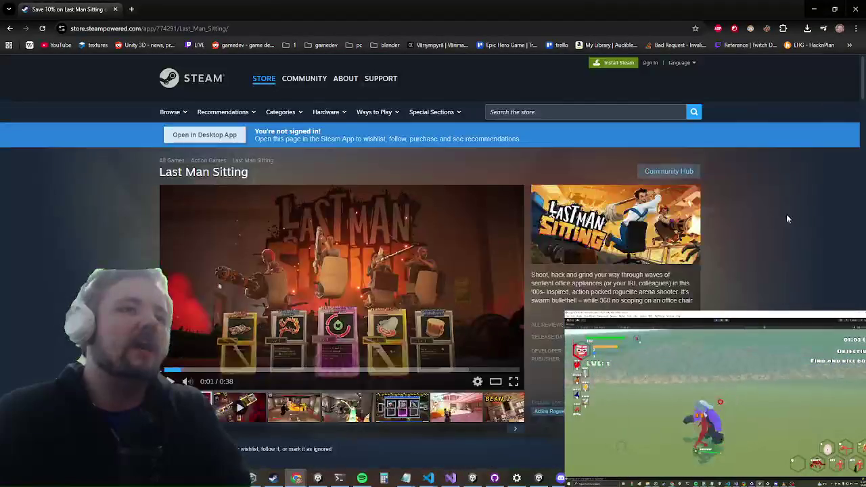
{"action": "scroll", "coordinate": [781, 212], "scroll_direction": "down", "scroll_amount": 5}
{"action": "scroll", "coordinate": [790, 99], "scroll_direction": "down", "scroll_amount": 10}
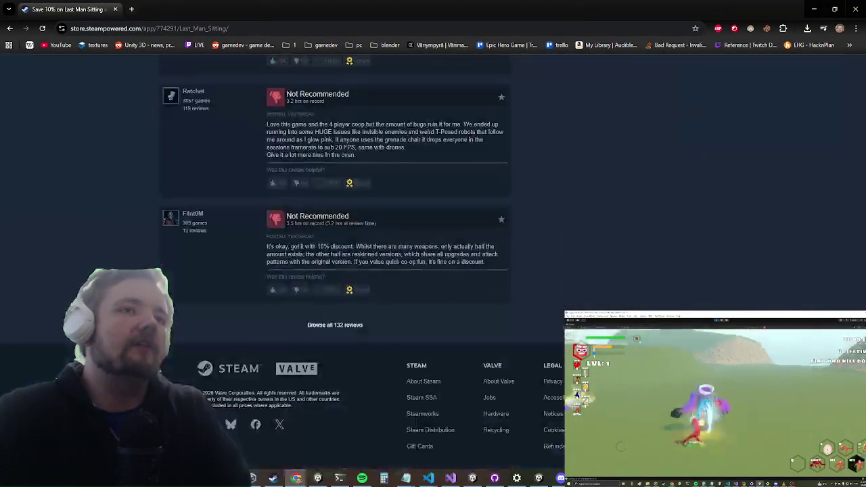
{"action": "scroll", "coordinate": [780, 226], "scroll_direction": "up", "scroll_amount": 20}
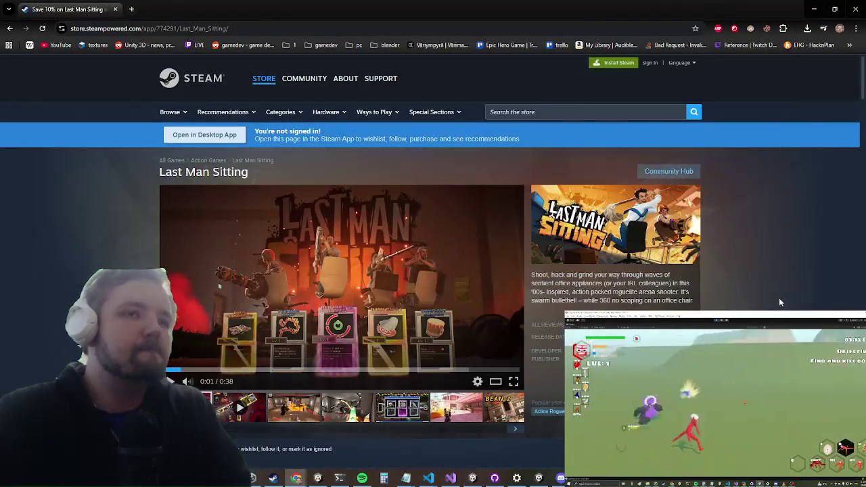
{"action": "scroll", "coordinate": [784, 215], "scroll_direction": "down", "scroll_amount": 1}
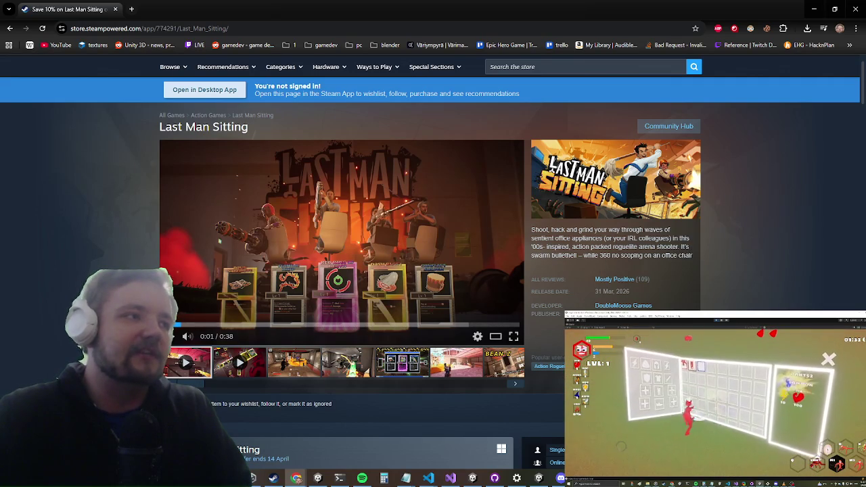
{"action": "left_click", "coordinate": [857, 9]}
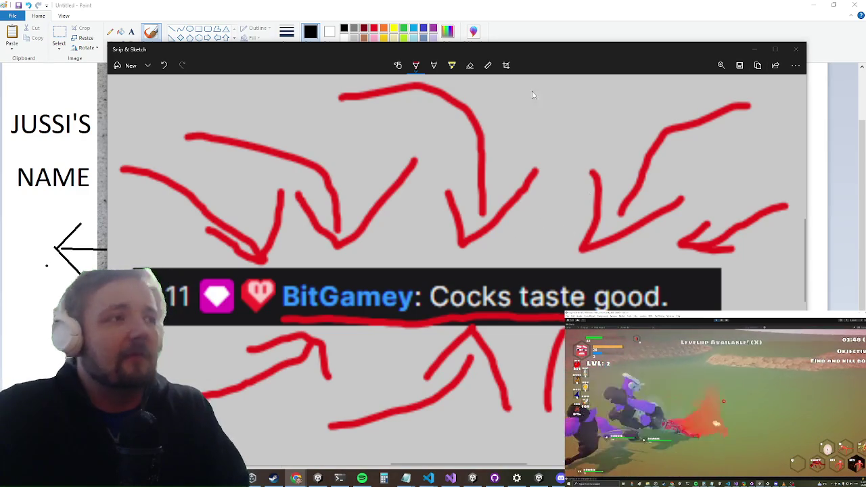
Dismiss the annotated snip and minimize Paint to show the browser's Jussipussi image
{"action": "key", "text": "alt+Tab"}
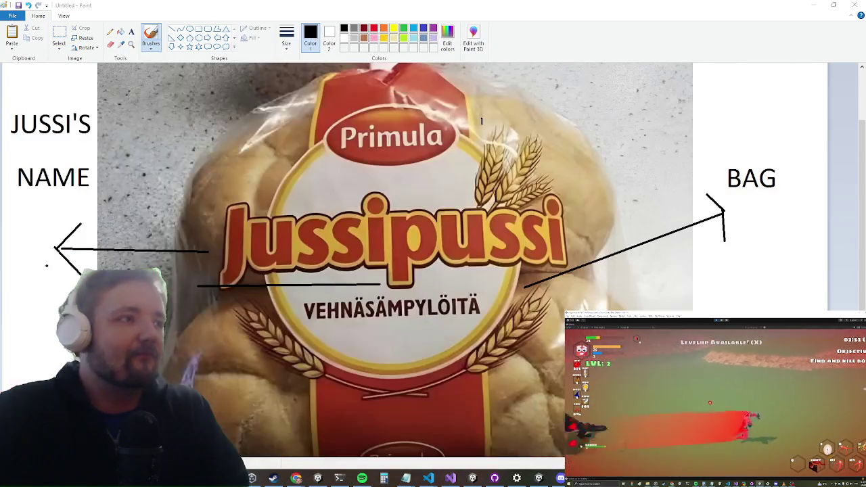
{"action": "left_click", "coordinate": [815, 5]}
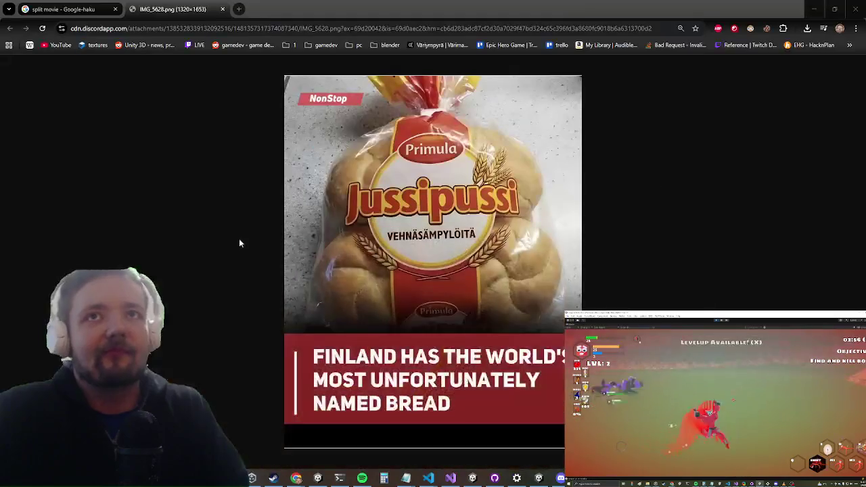
Minimize Chrome to watch the Unity castle playtest, then switch back to the Google results
{"action": "left_click", "coordinate": [817, 5]}
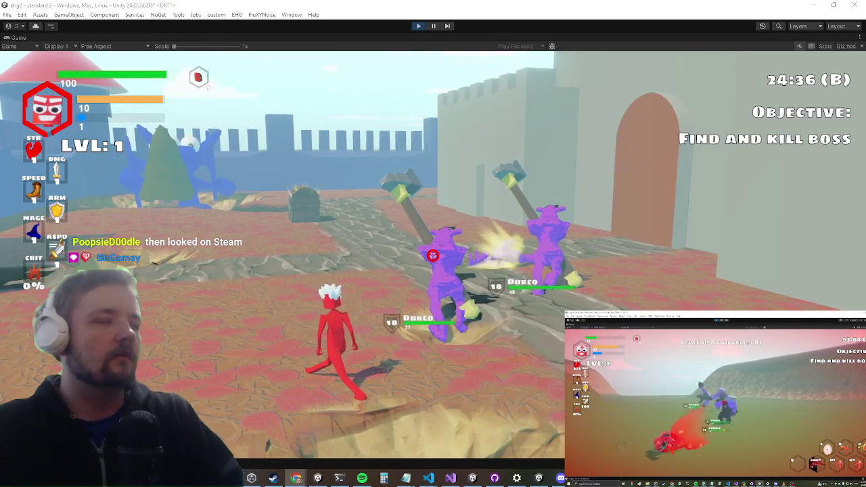
{"action": "mouse_move", "coordinate": [298, 479]}
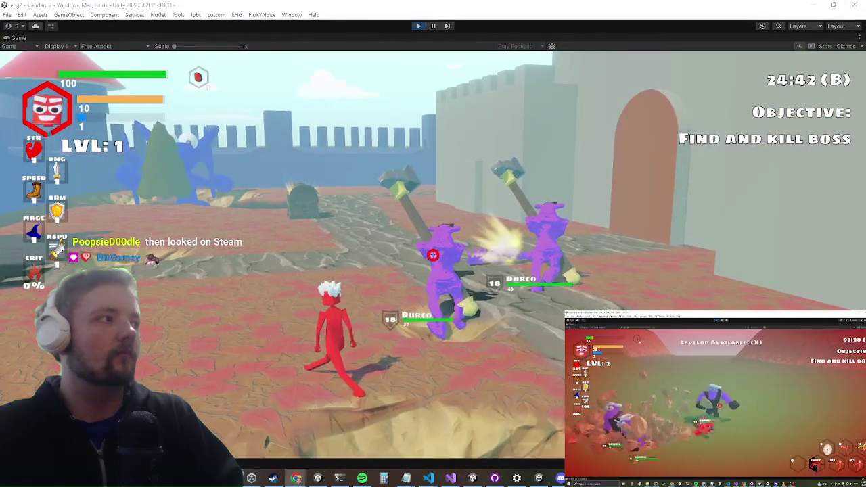
{"action": "key", "text": "alt+Tab"}
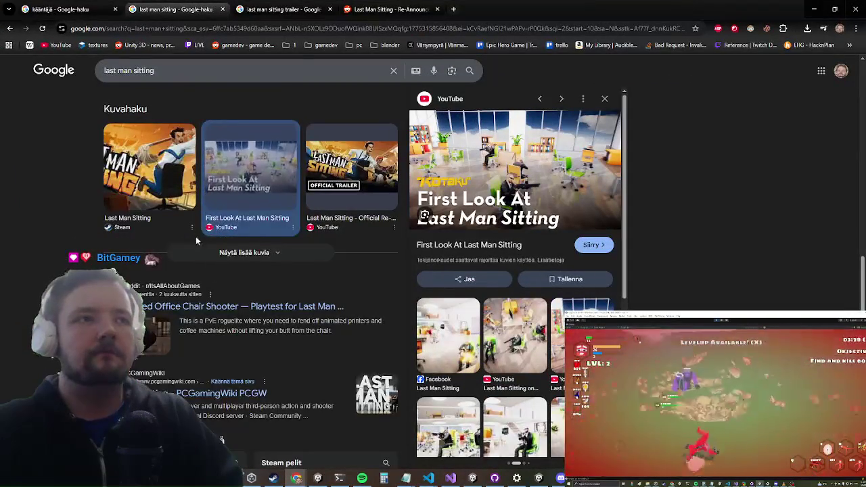
Scroll the 'last man sitting' Google results and open the Last Man Kicking itch.io page
{"action": "scroll", "coordinate": [202, 313], "scroll_direction": "up", "scroll_amount": 10}
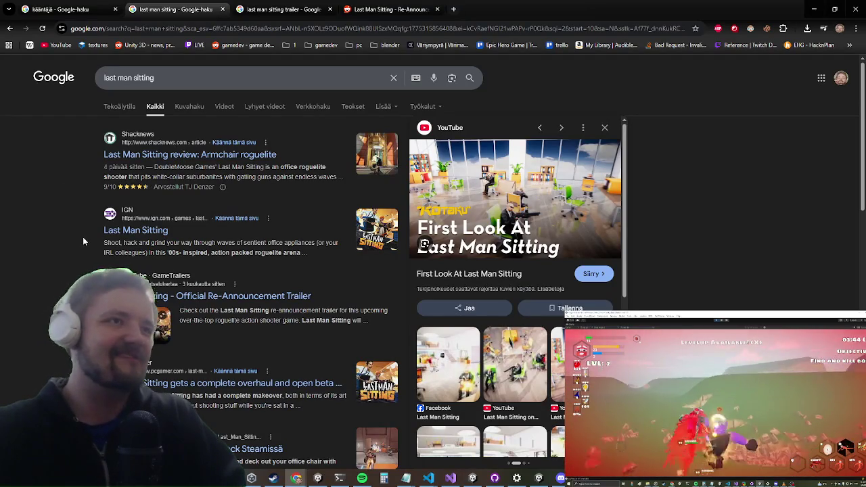
{"action": "scroll", "coordinate": [44, 362], "scroll_direction": "down", "scroll_amount": 2}
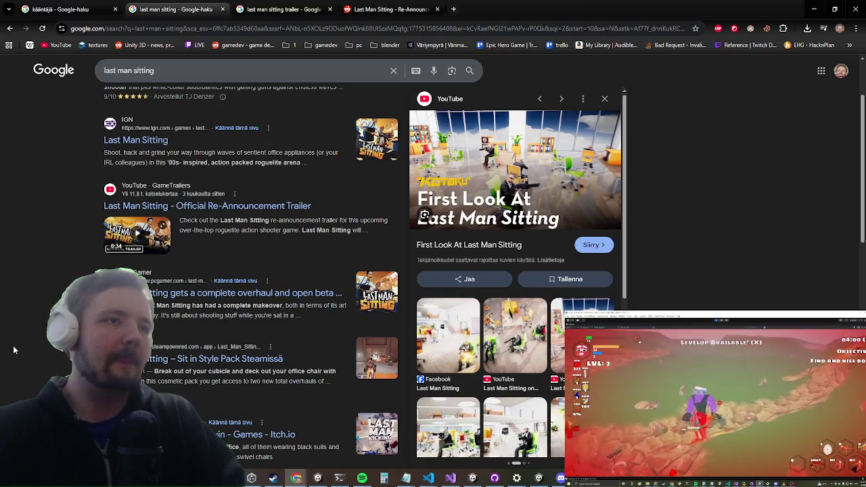
{"action": "scroll", "coordinate": [8, 346], "scroll_direction": "down", "scroll_amount": 2}
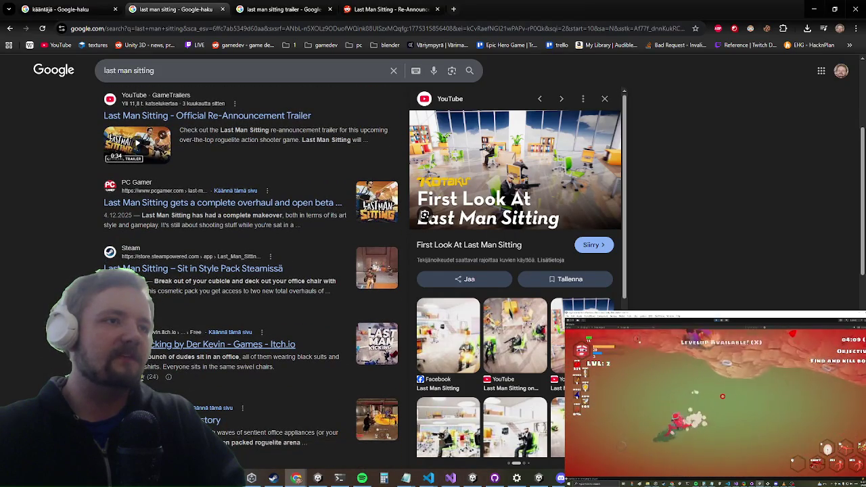
{"action": "left_click", "coordinate": [129, 344]}
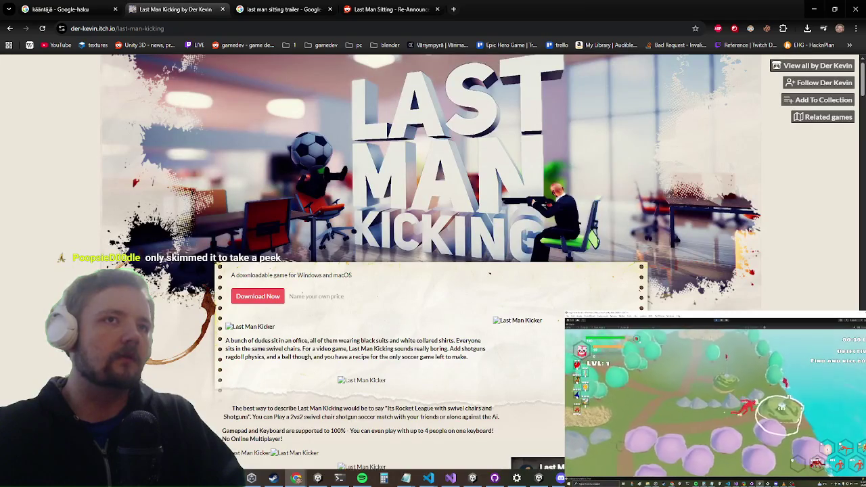
Read the Last Man Kicking itch.io page down to its comments, then go back to the Google results
{"action": "scroll", "coordinate": [490, 273], "scroll_direction": "down", "scroll_amount": 3}
{"action": "scroll", "coordinate": [434, 271], "scroll_direction": "down", "scroll_amount": 4}
{"action": "scroll", "coordinate": [433, 271], "scroll_direction": "down", "scroll_amount": 3}
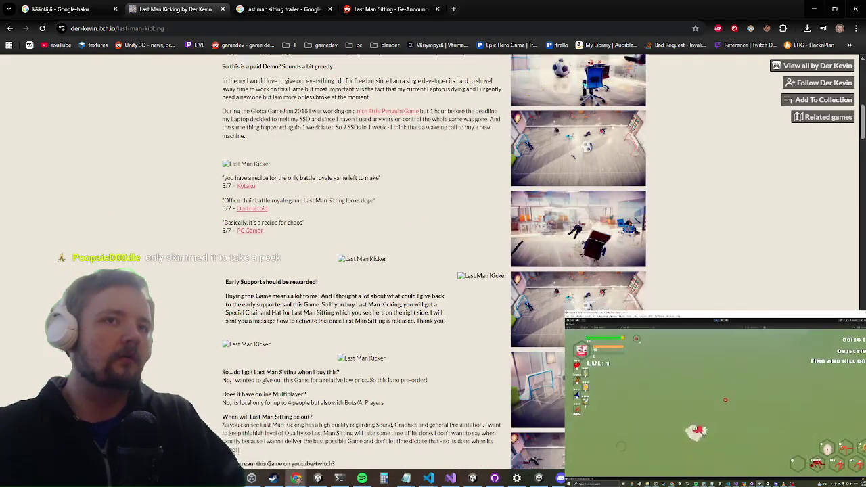
{"action": "scroll", "coordinate": [434, 271], "scroll_direction": "down", "scroll_amount": 3}
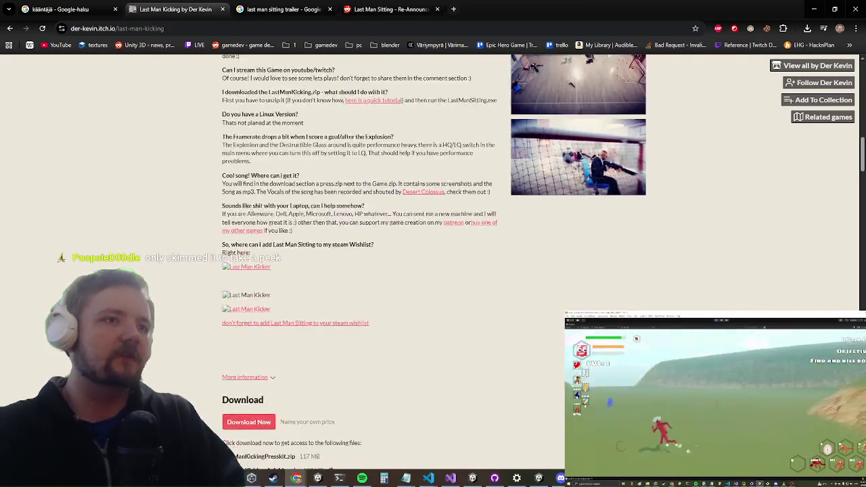
{"action": "scroll", "coordinate": [433, 271], "scroll_direction": "down", "scroll_amount": 2}
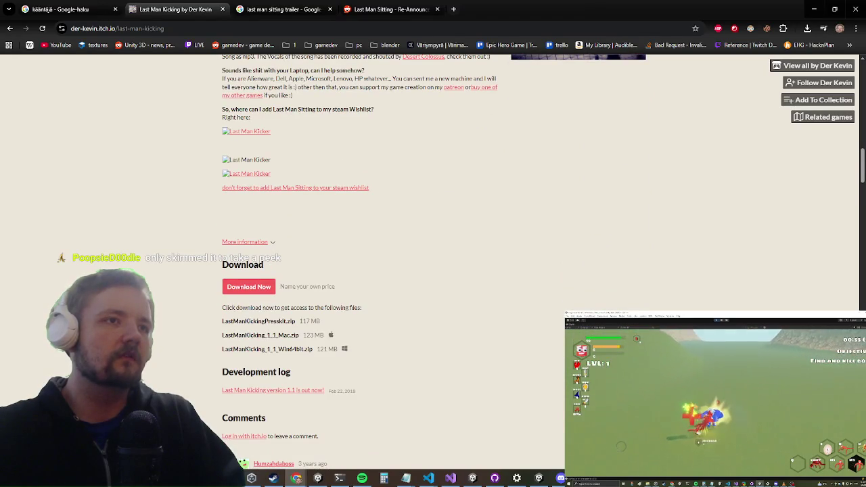
{"action": "scroll", "coordinate": [433, 271], "scroll_direction": "down", "scroll_amount": 3}
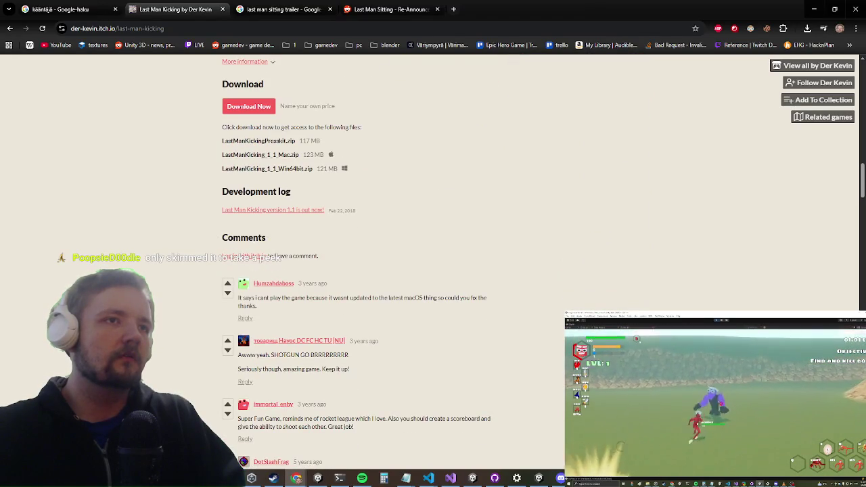
{"action": "scroll", "coordinate": [433, 271], "scroll_direction": "up", "scroll_amount": 20}
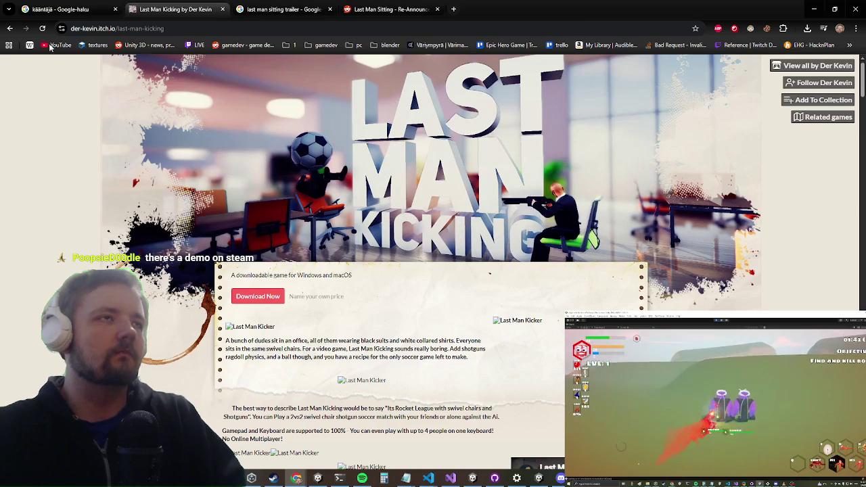
{"action": "left_click", "coordinate": [10, 27]}
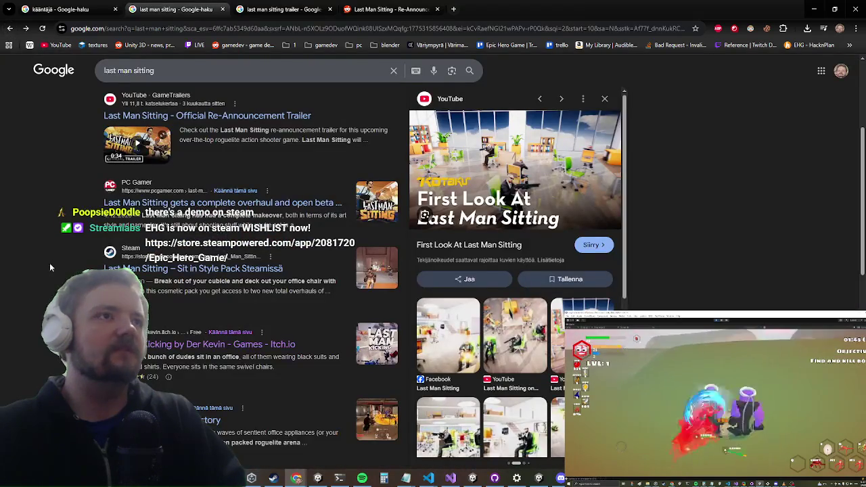
Rerun the search, open the Last Man Sitting Steam page and scroll through its bundles and reviews
{"action": "scroll", "coordinate": [163, 278], "scroll_direction": "up", "scroll_amount": 5}
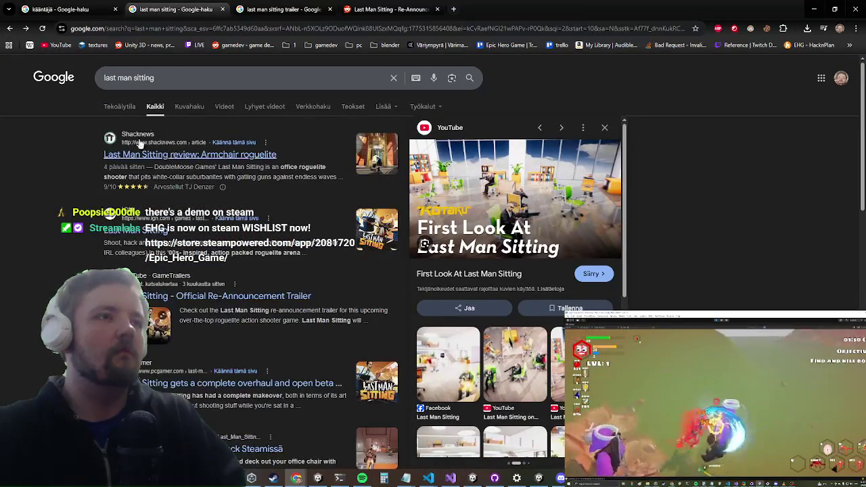
{"action": "left_click", "coordinate": [171, 80]}
{"action": "left_click", "coordinate": [470, 77]}
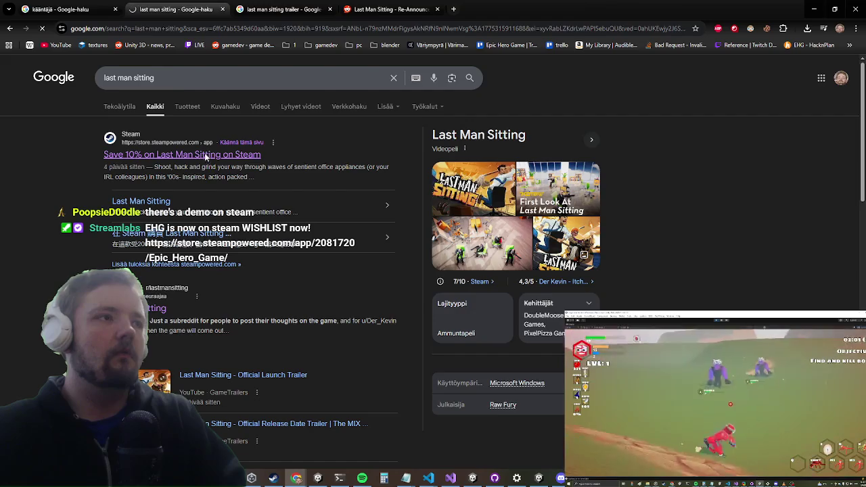
{"action": "left_click", "coordinate": [204, 153]}
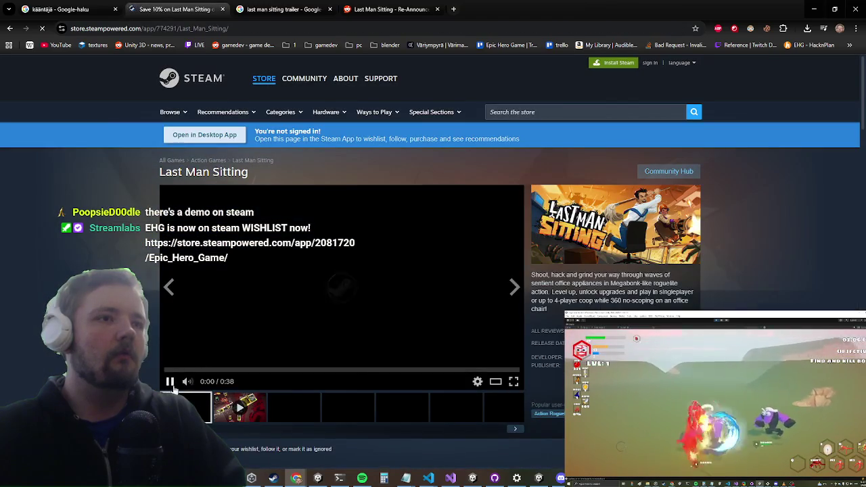
{"action": "scroll", "coordinate": [210, 323], "scroll_direction": "down", "scroll_amount": 5}
{"action": "scroll", "coordinate": [218, 218], "scroll_direction": "down", "scroll_amount": 5}
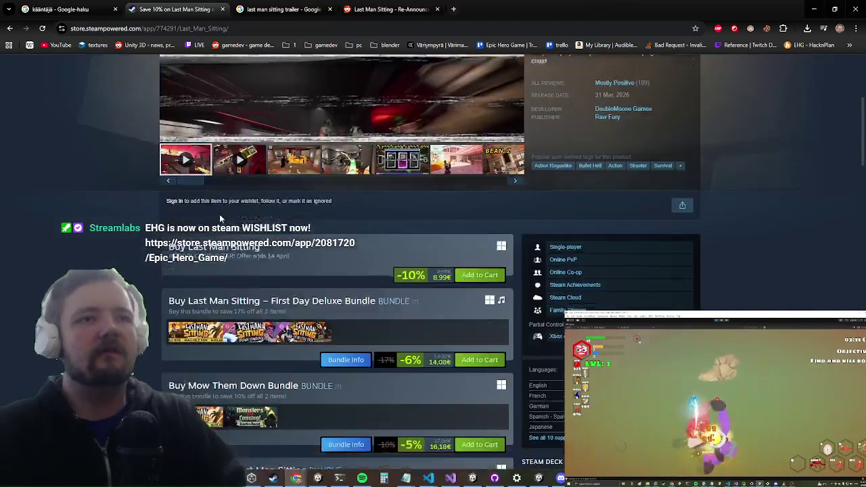
{"action": "scroll", "coordinate": [219, 219], "scroll_direction": "down", "scroll_amount": 10}
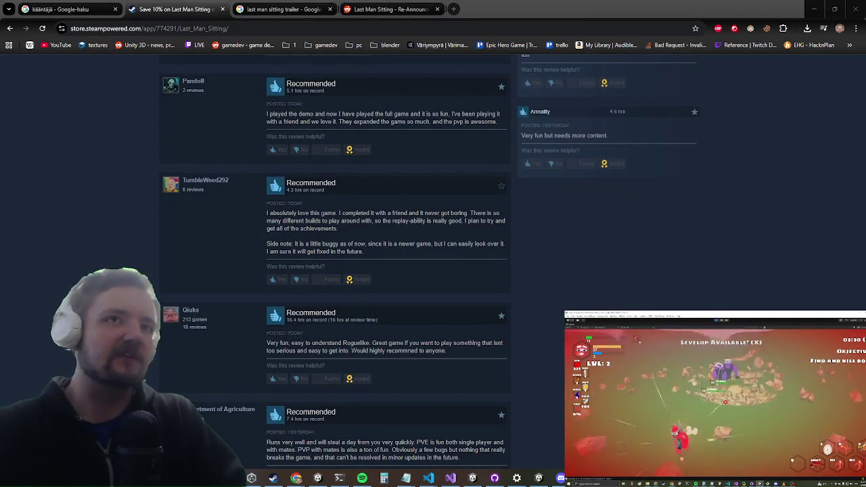
{"action": "scroll", "coordinate": [433, 203], "scroll_direction": "up", "scroll_amount": 10}
{"action": "scroll", "coordinate": [699, 260], "scroll_direction": "up", "scroll_amount": 15}
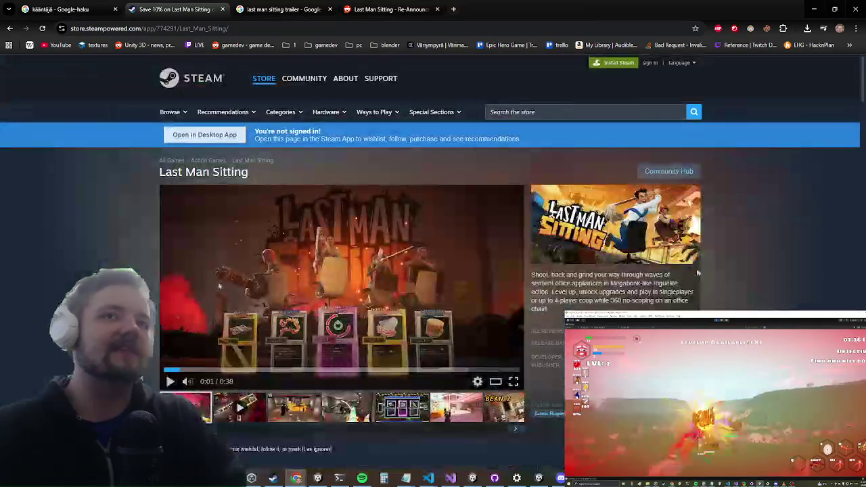
{"action": "scroll", "coordinate": [672, 299], "scroll_direction": "down", "scroll_amount": 4}
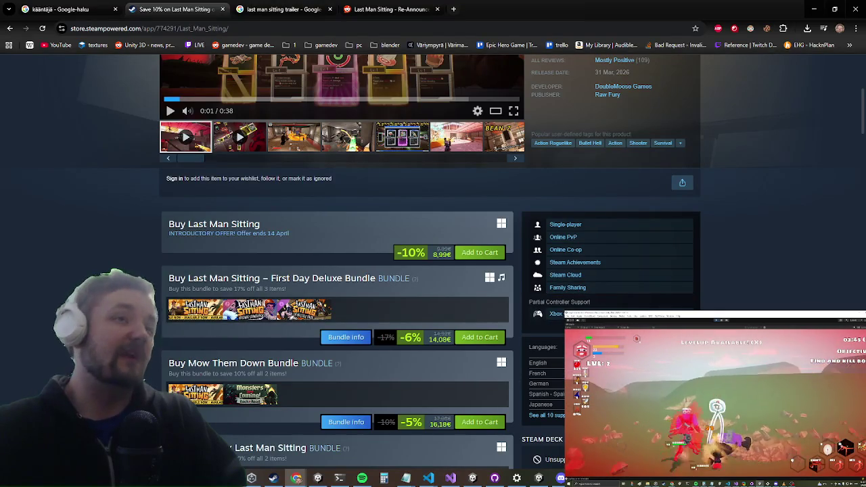
{"action": "scroll", "coordinate": [91, 278], "scroll_direction": "up", "scroll_amount": 4}
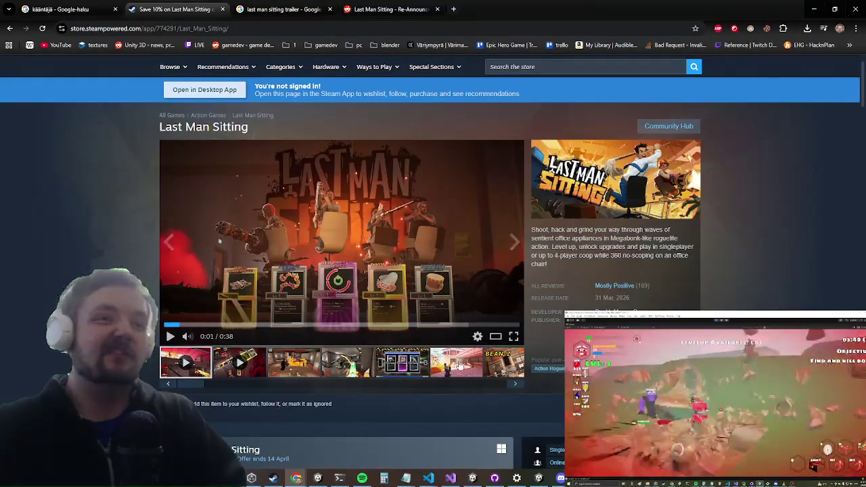
Preview the screenshots, advance to the BEAN-Z trailer, and open the full-size media viewer
{"action": "left_click", "coordinate": [432, 365]}
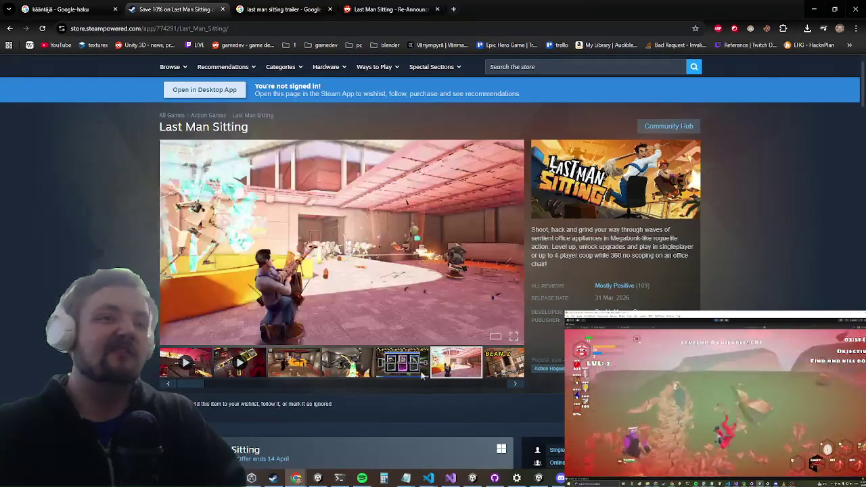
{"action": "left_click", "coordinate": [348, 366]}
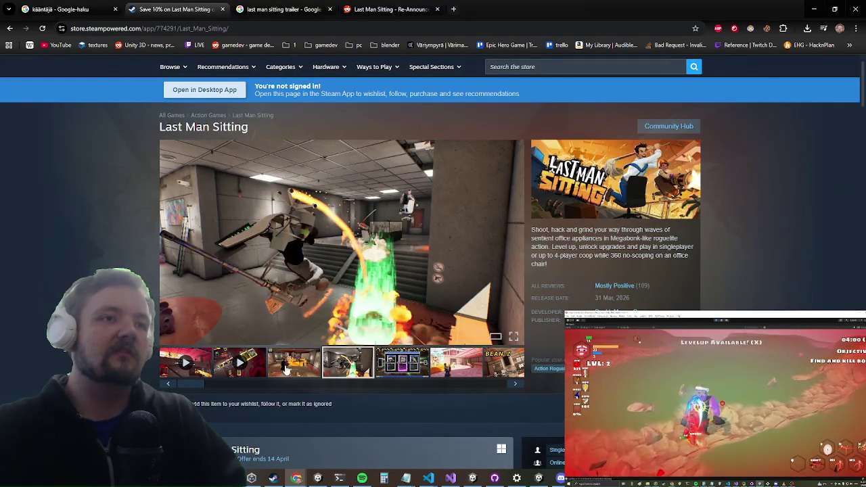
{"action": "left_click", "coordinate": [287, 370]}
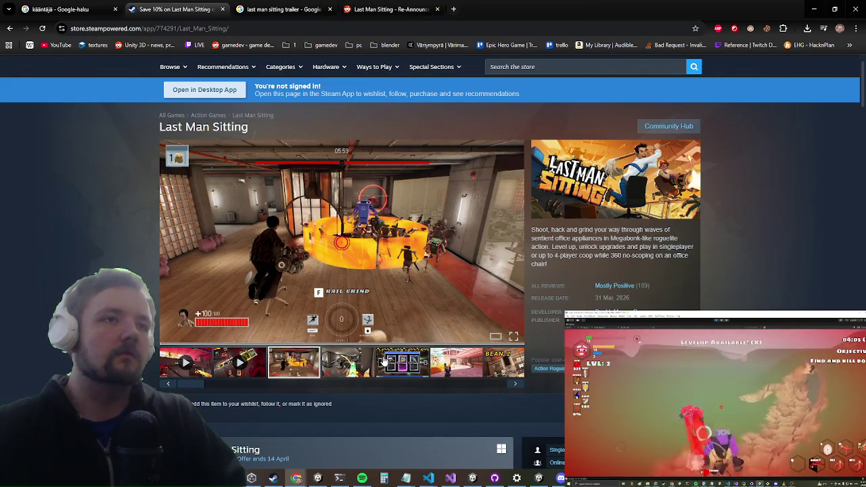
{"action": "left_click", "coordinate": [385, 364]}
{"action": "left_click", "coordinate": [352, 365]}
{"action": "left_click", "coordinate": [380, 366]}
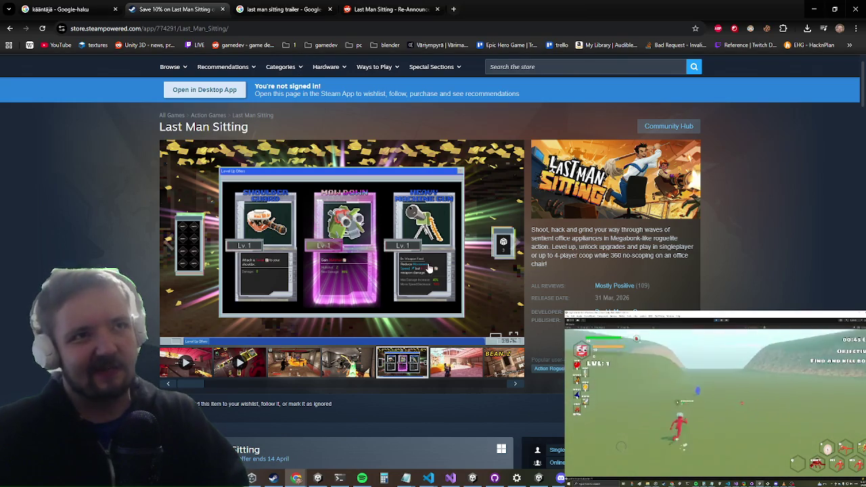
{"action": "left_click", "coordinate": [513, 251]}
{"action": "left_click", "coordinate": [509, 252]}
{"action": "left_click", "coordinate": [506, 252]}
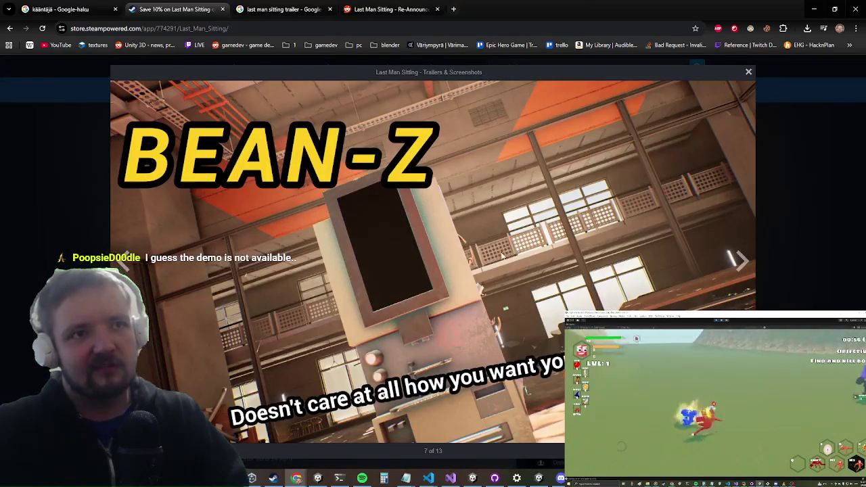
{"action": "left_click", "coordinate": [738, 277]}
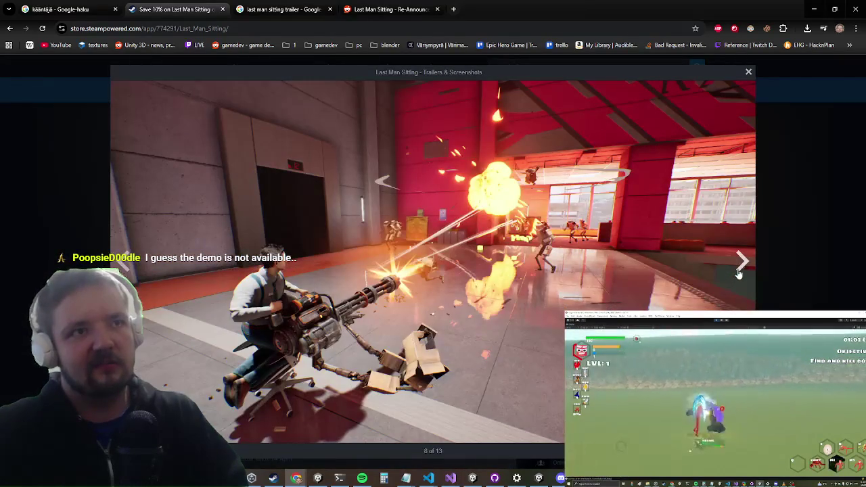
{"action": "double_click", "coordinate": [738, 276]}
{"action": "left_click", "coordinate": [738, 270]}
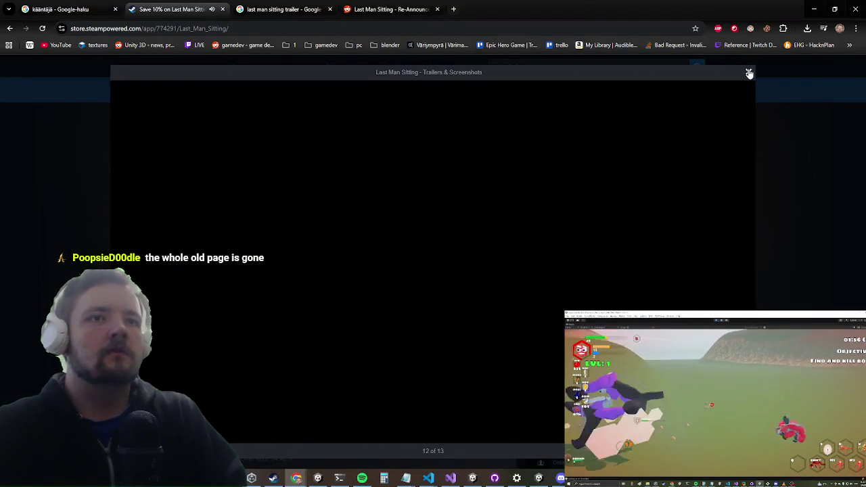
{"action": "left_click", "coordinate": [749, 73]}
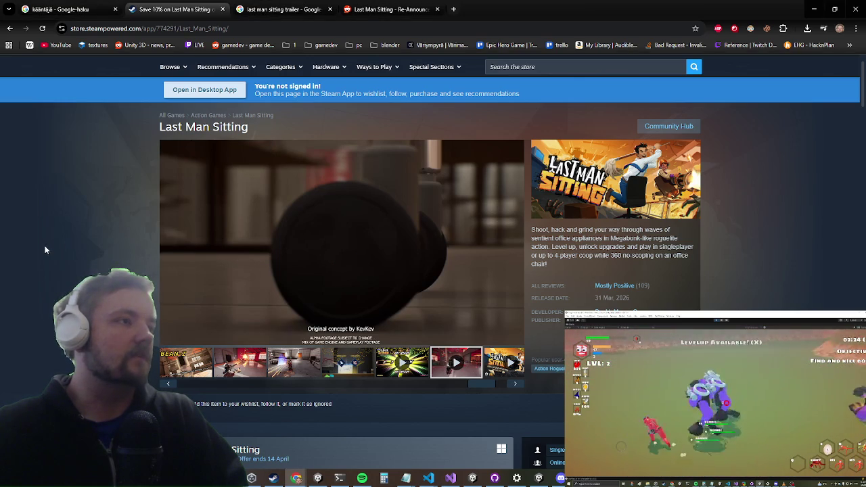
Refocus Chrome and scroll the Last Man Sitting page down to About This Game and its Mature Content Description
{"action": "scroll", "coordinate": [35, 256], "scroll_direction": "down", "scroll_amount": 2}
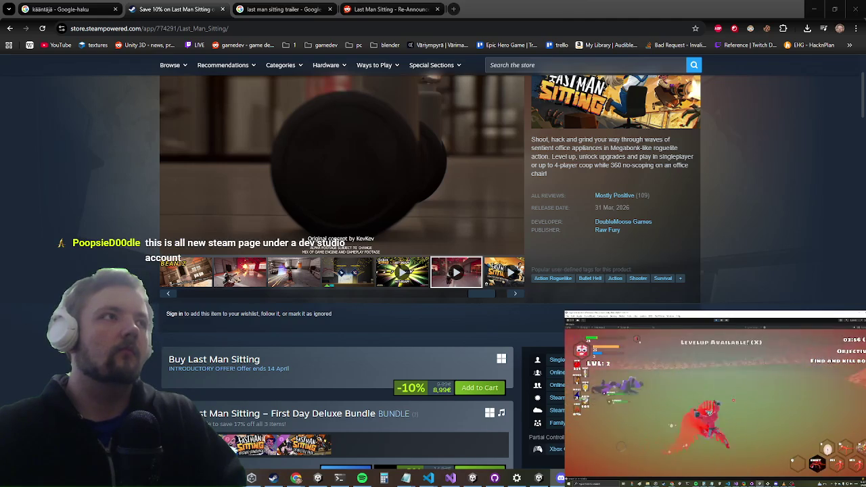
{"action": "key", "text": "alt+Tab"}
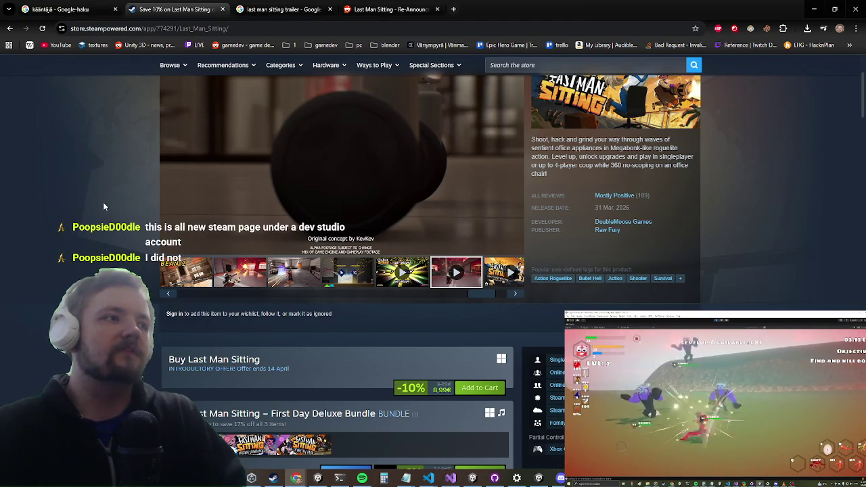
{"action": "scroll", "coordinate": [679, 218], "scroll_direction": "up", "scroll_amount": 2}
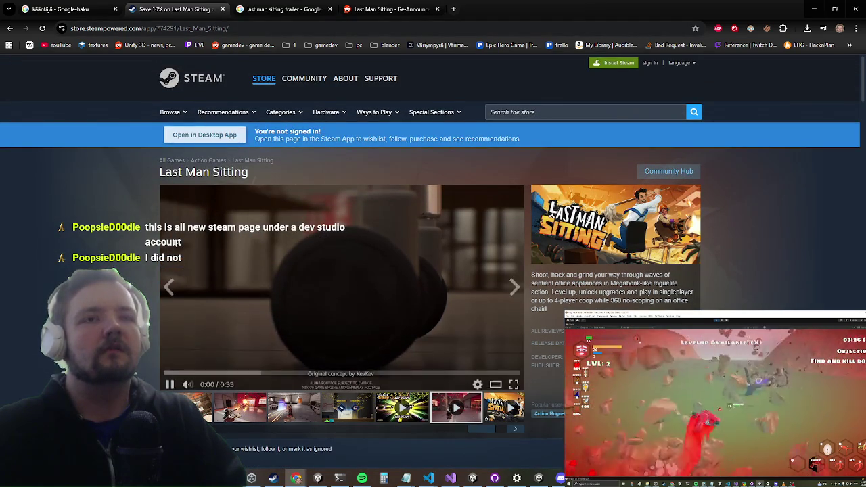
{"action": "scroll", "coordinate": [86, 202], "scroll_direction": "down", "scroll_amount": 10}
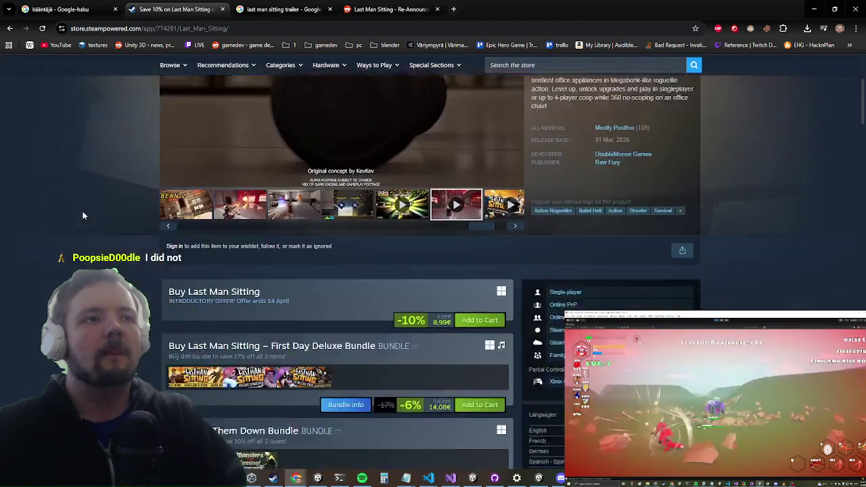
{"action": "scroll", "coordinate": [78, 218], "scroll_direction": "down", "scroll_amount": 8}
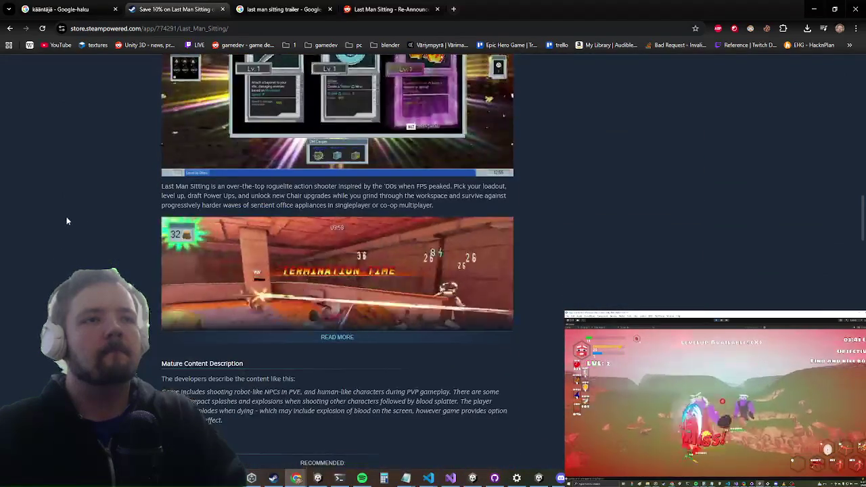
{"action": "scroll", "coordinate": [67, 216], "scroll_direction": "down", "scroll_amount": 15}
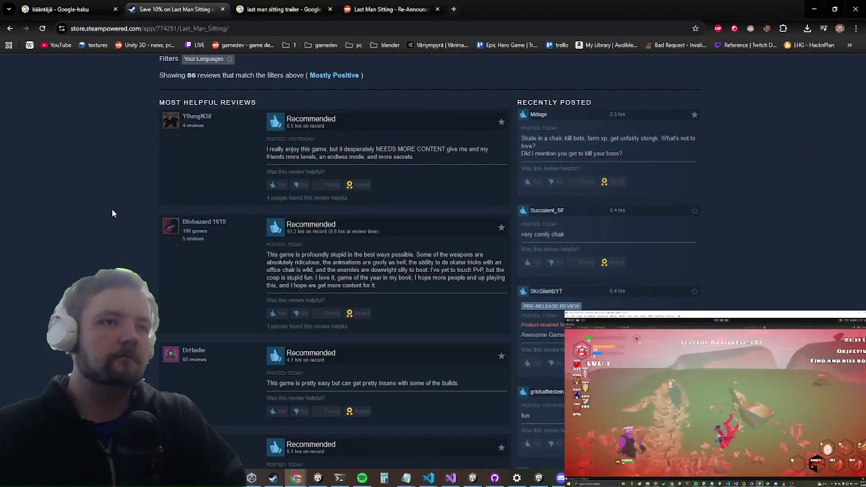
Scroll down through the Last Man Sitting user reviews toward 'Browse all 132 reviews'
{"action": "scroll", "coordinate": [115, 213], "scroll_direction": "down", "scroll_amount": 5}
{"action": "scroll", "coordinate": [117, 211], "scroll_direction": "down", "scroll_amount": 5}
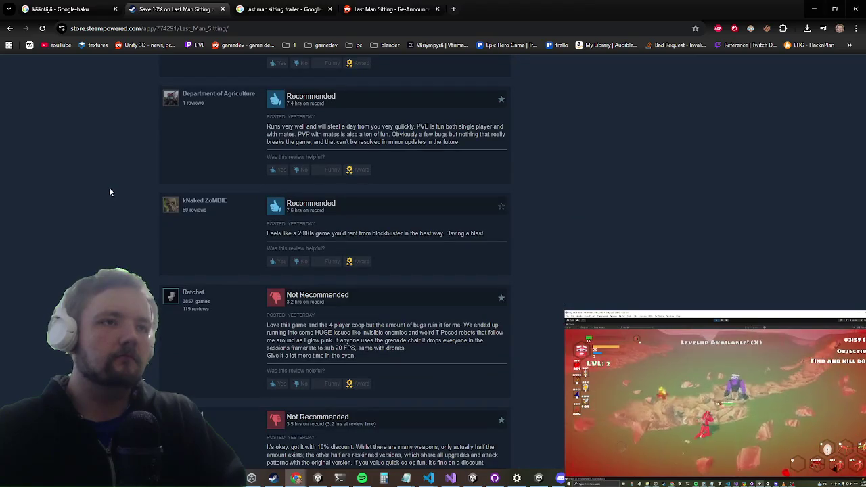
{"action": "scroll", "coordinate": [109, 192], "scroll_direction": "down", "scroll_amount": 1}
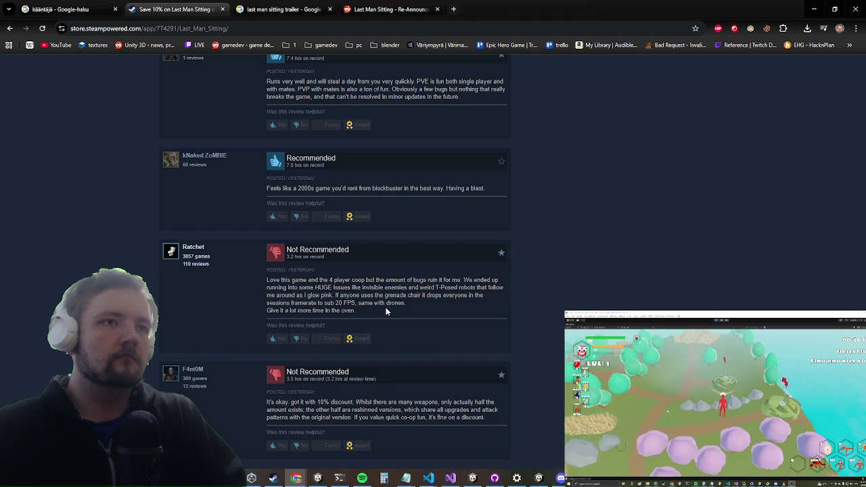
{"action": "scroll", "coordinate": [386, 311], "scroll_direction": "down", "scroll_amount": 1}
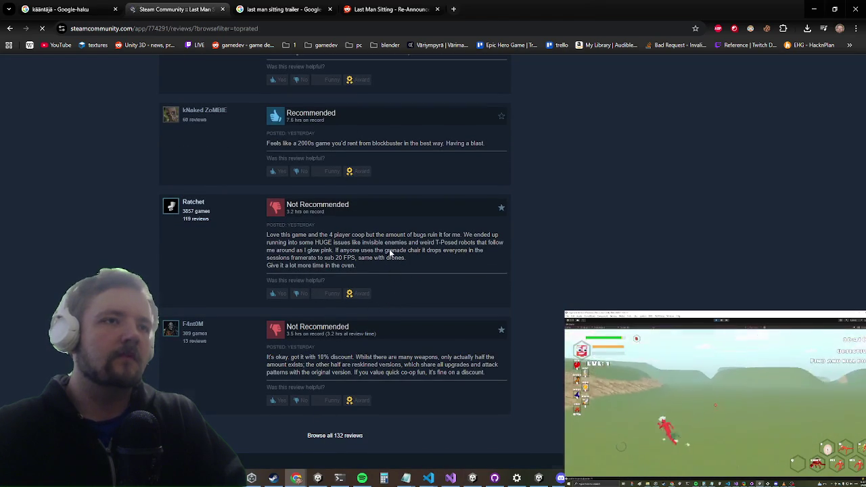
{"action": "scroll", "coordinate": [380, 251], "scroll_direction": "down", "scroll_amount": 5}
Scroll through the Steam Community reviews for Last Man Sitting, then go back to its store page
{"action": "scroll", "coordinate": [381, 251], "scroll_direction": "down", "scroll_amount": 5}
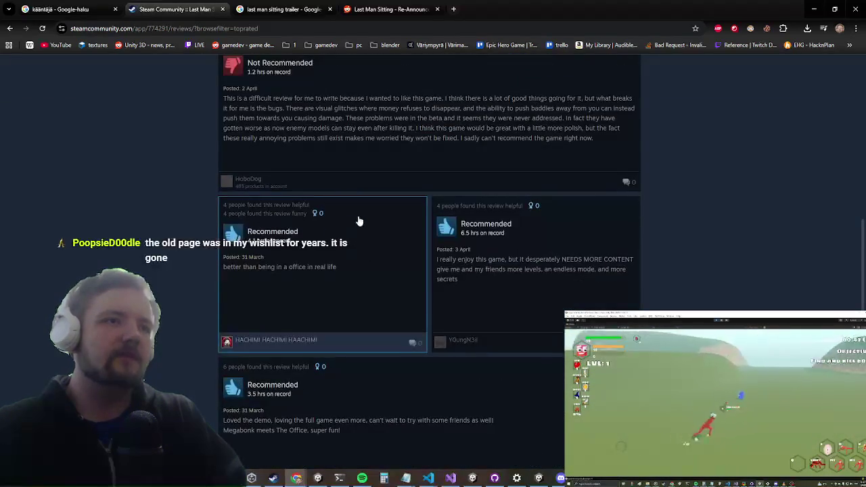
{"action": "scroll", "coordinate": [366, 224], "scroll_direction": "up", "scroll_amount": 4}
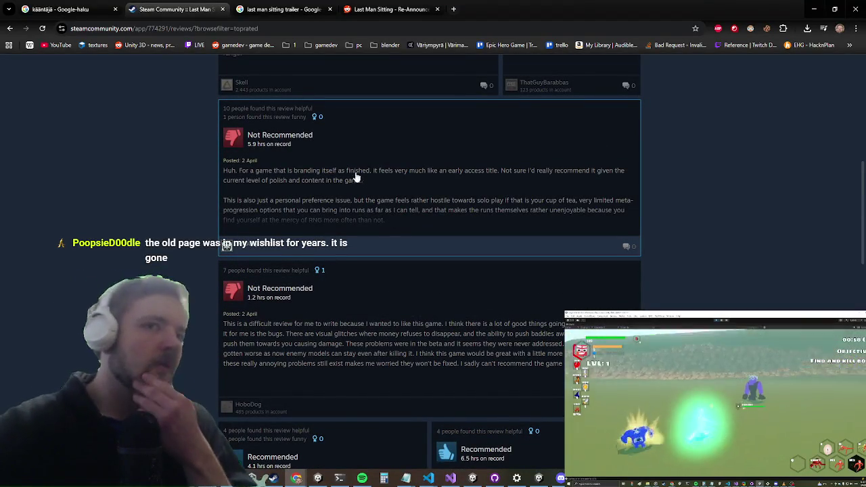
{"action": "scroll", "coordinate": [352, 175], "scroll_direction": "up", "scroll_amount": 4}
{"action": "scroll", "coordinate": [332, 167], "scroll_direction": "up", "scroll_amount": 3}
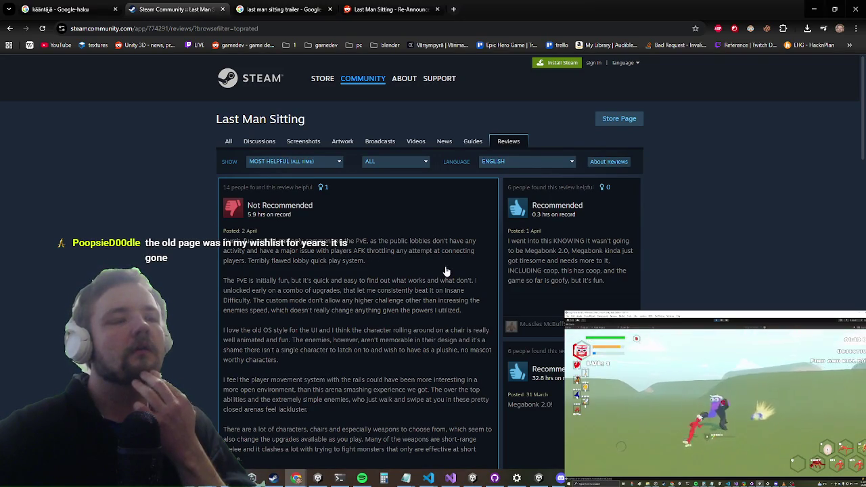
{"action": "scroll", "coordinate": [426, 269], "scroll_direction": "down", "scroll_amount": 10}
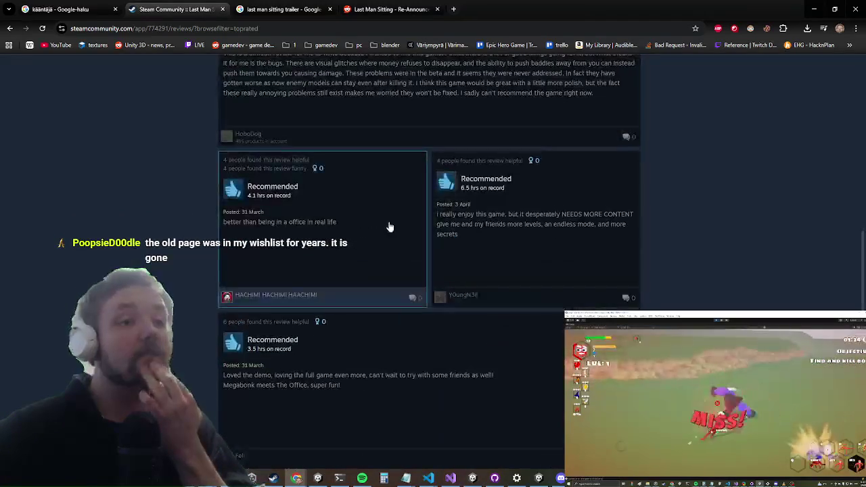
{"action": "scroll", "coordinate": [366, 237], "scroll_direction": "down", "scroll_amount": 15}
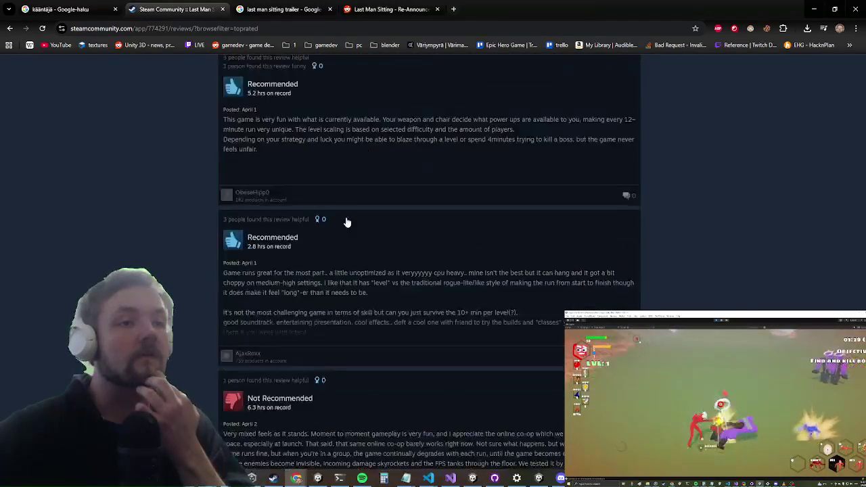
{"action": "scroll", "coordinate": [350, 215], "scroll_direction": "down", "scroll_amount": 3}
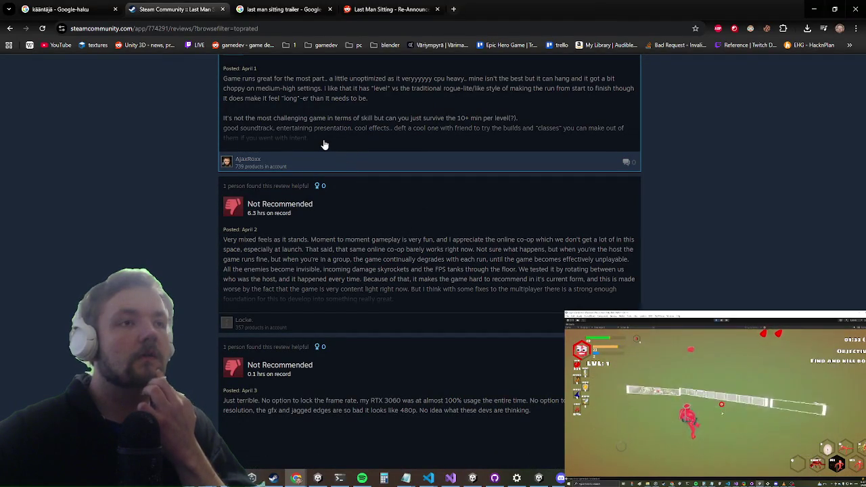
{"action": "scroll", "coordinate": [324, 149], "scroll_direction": "down", "scroll_amount": 5}
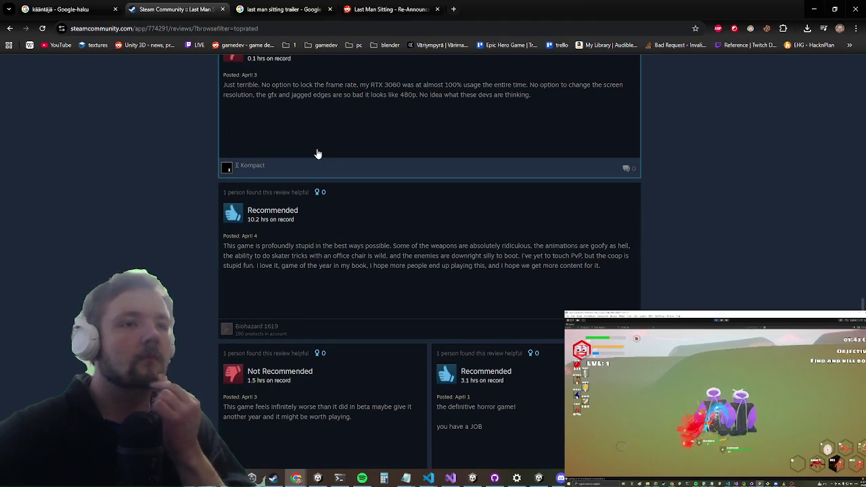
{"action": "scroll", "coordinate": [318, 153], "scroll_direction": "down", "scroll_amount": 4}
{"action": "scroll", "coordinate": [321, 152], "scroll_direction": "down", "scroll_amount": 1}
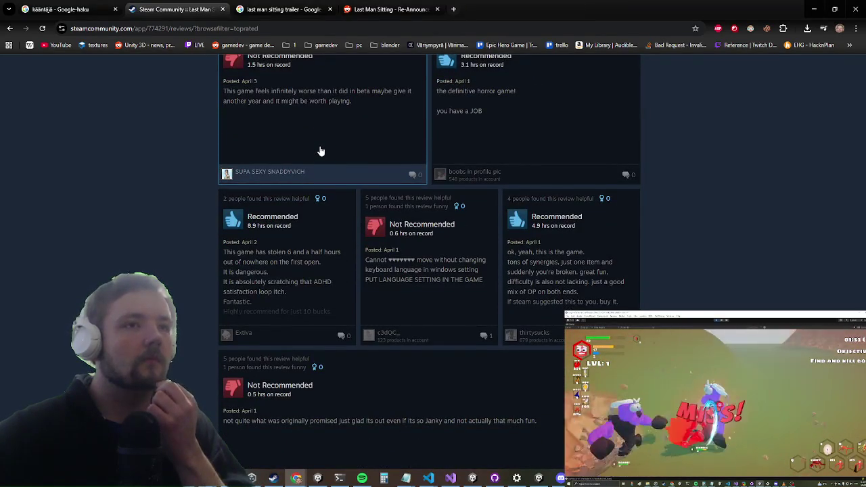
{"action": "scroll", "coordinate": [321, 152], "scroll_direction": "down", "scroll_amount": 2}
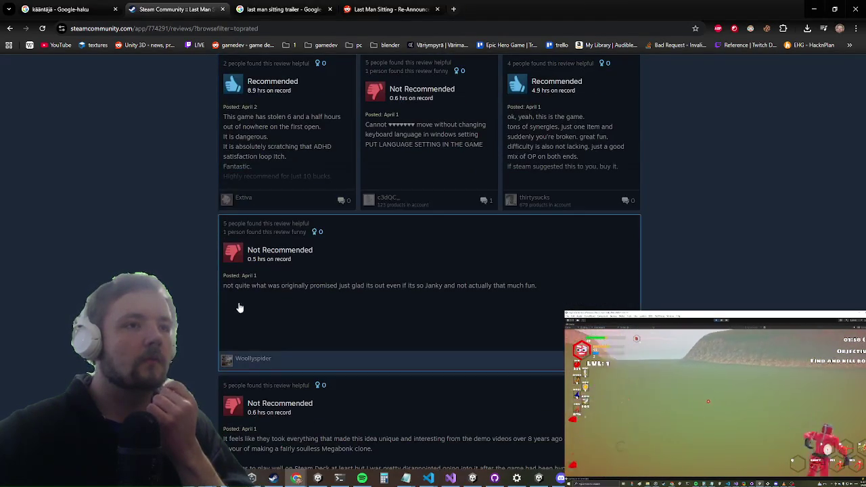
{"action": "scroll", "coordinate": [515, 297], "scroll_direction": "down", "scroll_amount": 5}
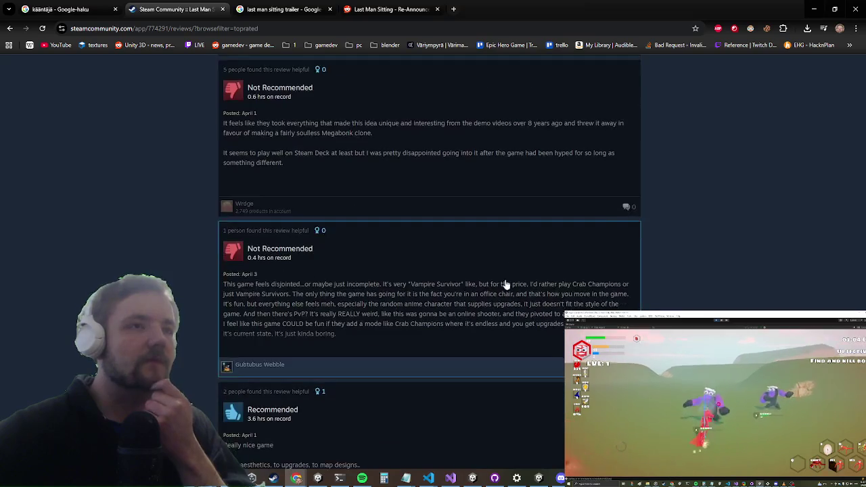
{"action": "scroll", "coordinate": [400, 207], "scroll_direction": "down", "scroll_amount": 3}
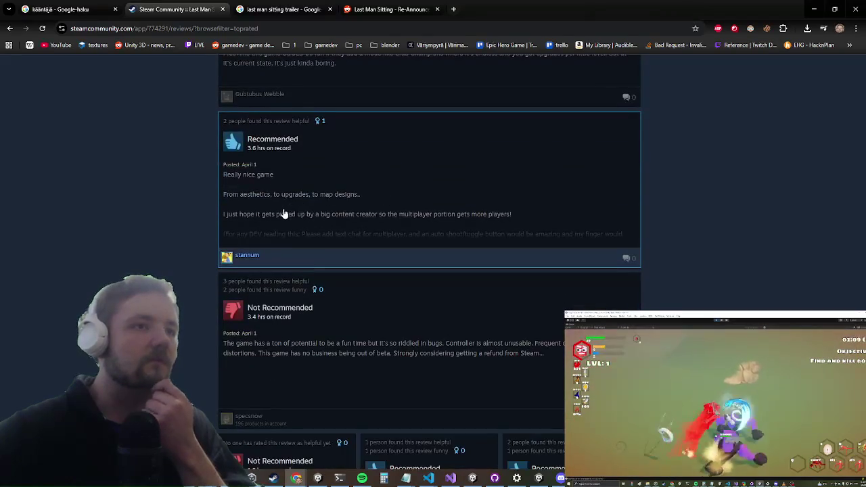
{"action": "scroll", "coordinate": [284, 212], "scroll_direction": "down", "scroll_amount": 5}
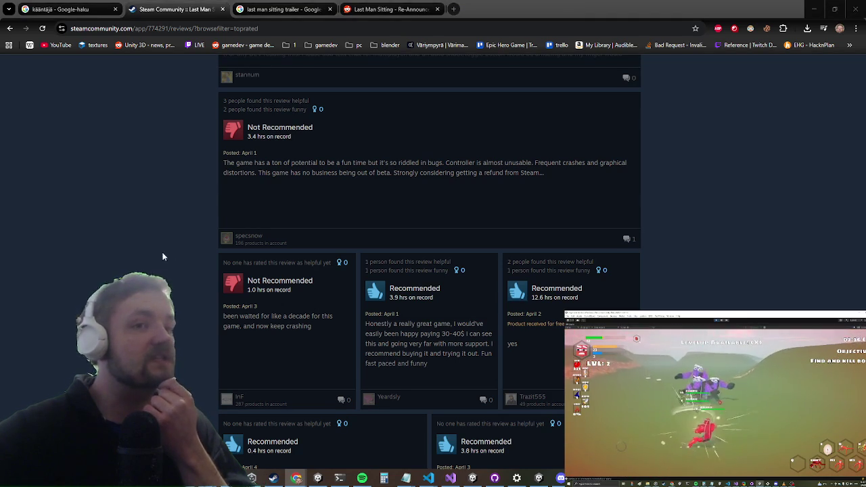
{"action": "scroll", "coordinate": [149, 169], "scroll_direction": "up", "scroll_amount": 10}
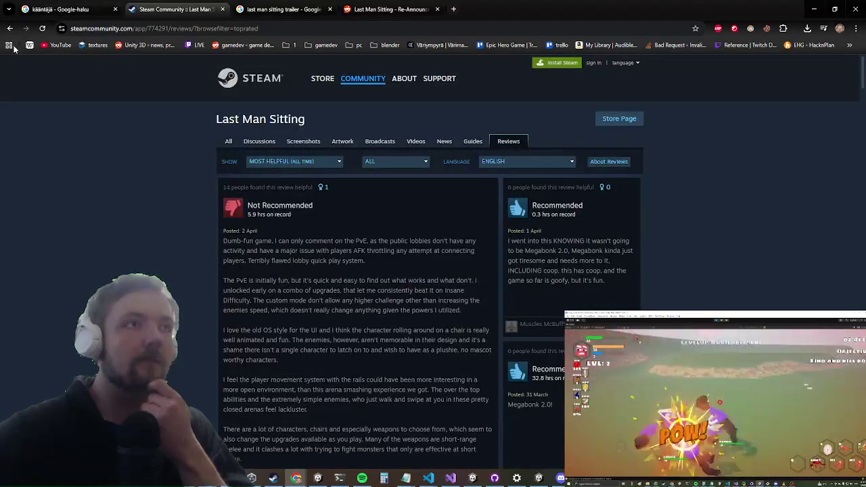
{"action": "left_click", "coordinate": [10, 29]}
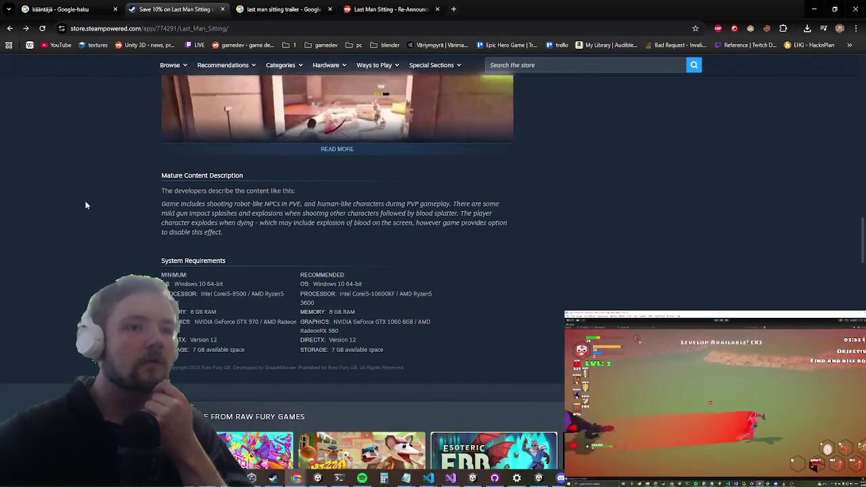
Close the Last Man Sitting store tab with Ctrl+W and minimise Chrome to show the castle playtest
{"action": "scroll", "coordinate": [77, 366], "scroll_direction": "up", "scroll_amount": 10}
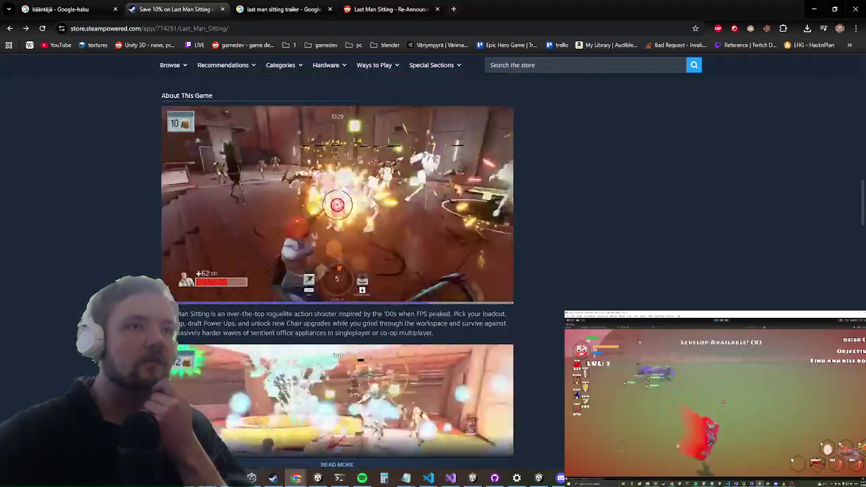
{"action": "scroll", "coordinate": [81, 291], "scroll_direction": "up", "scroll_amount": 10}
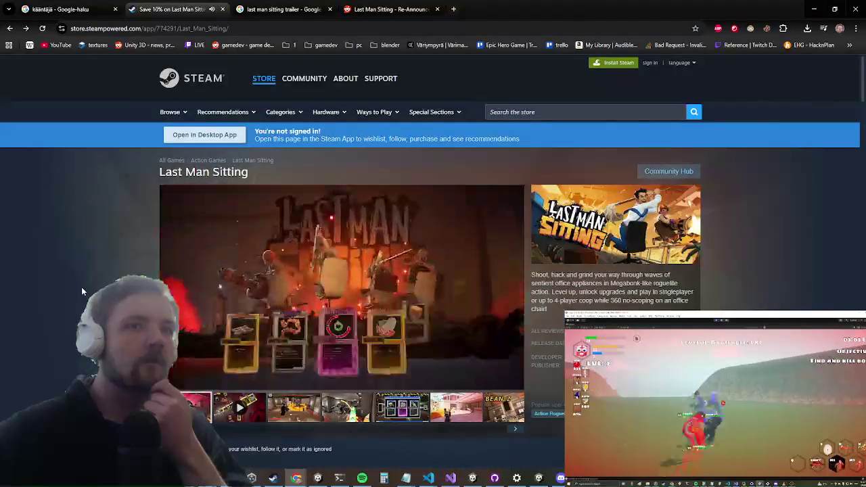
{"action": "key", "text": "ctrl+w"}
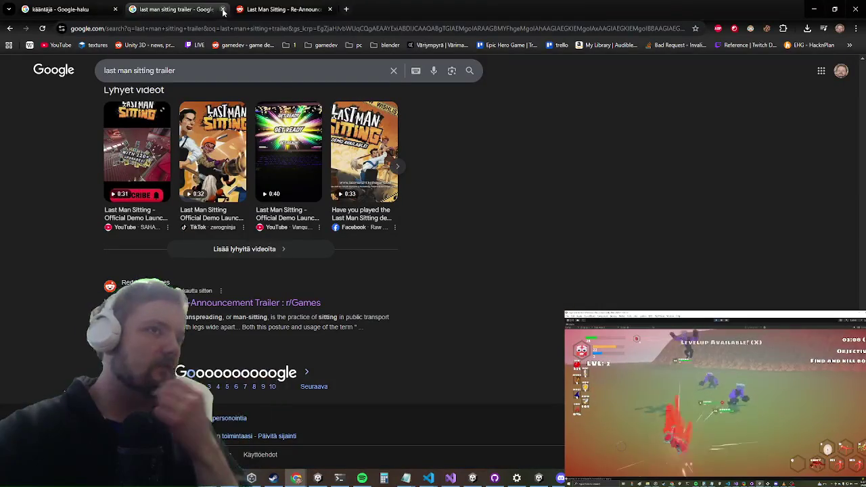
{"action": "left_click", "coordinate": [815, 8]}
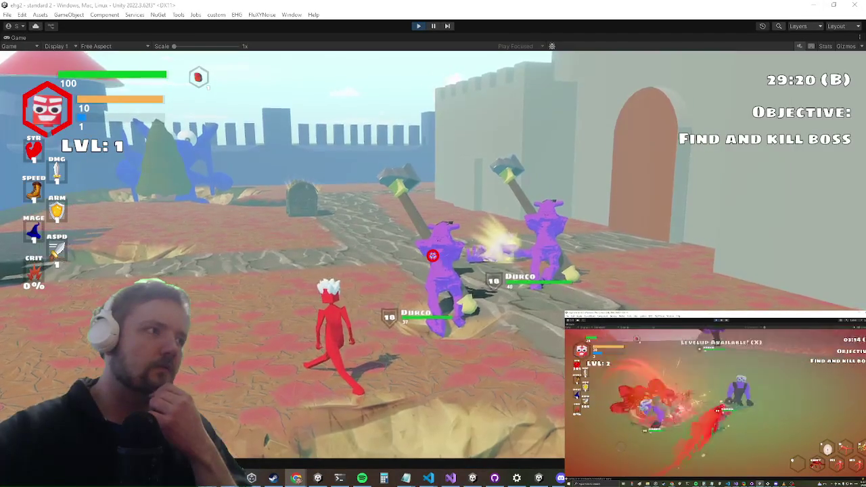
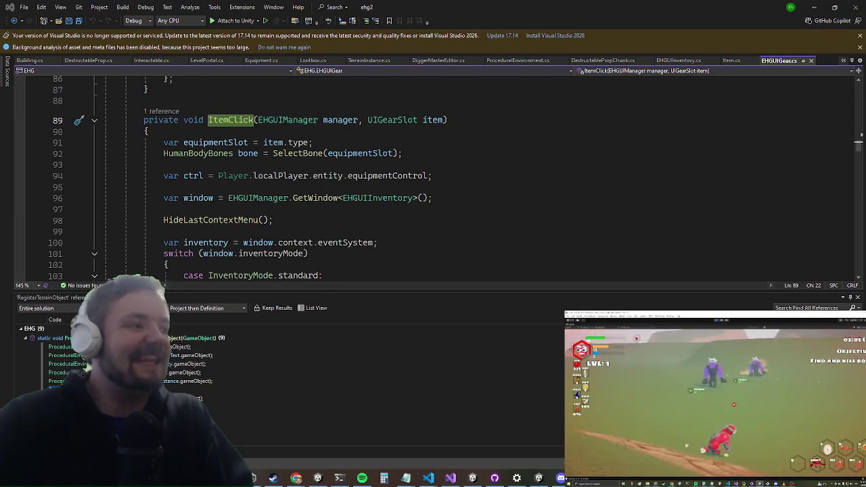
Jump from the ItemClick call on line 82 to its definition and read through it
{"action": "left_click", "coordinate": [411, 165]}
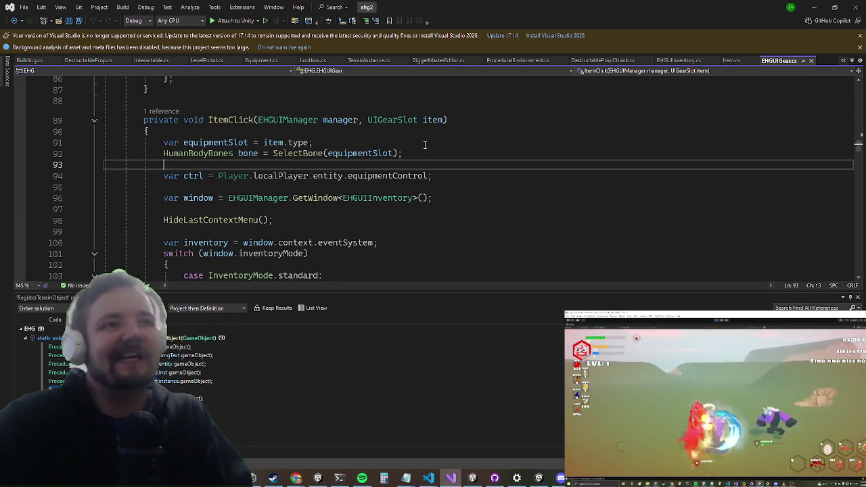
{"action": "scroll", "coordinate": [425, 143], "scroll_direction": "down", "scroll_amount": 1}
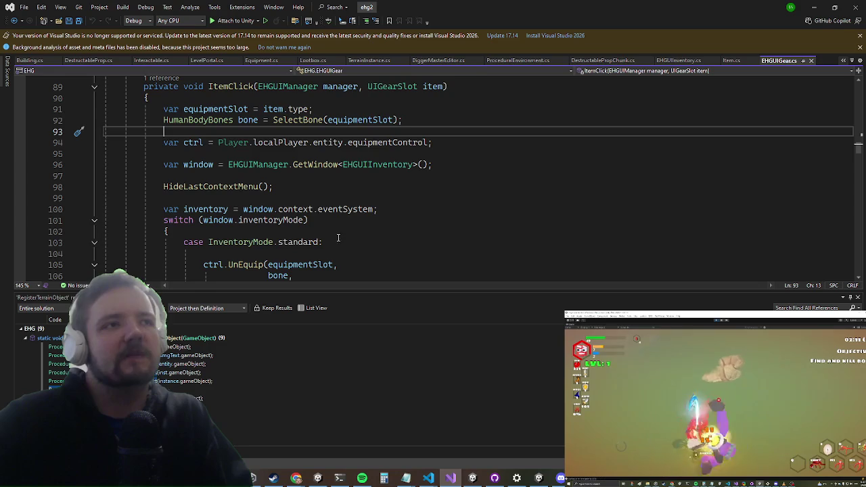
{"action": "scroll", "coordinate": [327, 252], "scroll_direction": "up", "scroll_amount": 6}
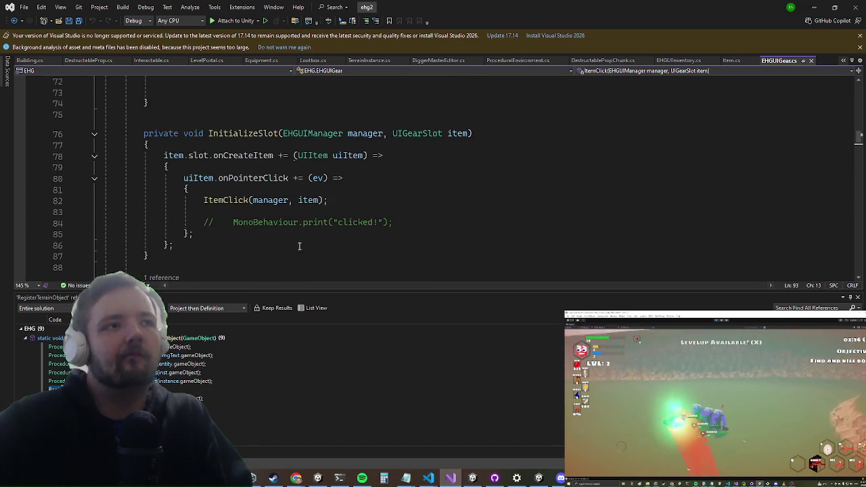
{"action": "left_click", "coordinate": [188, 199]}
{"action": "key", "text": "F12"}
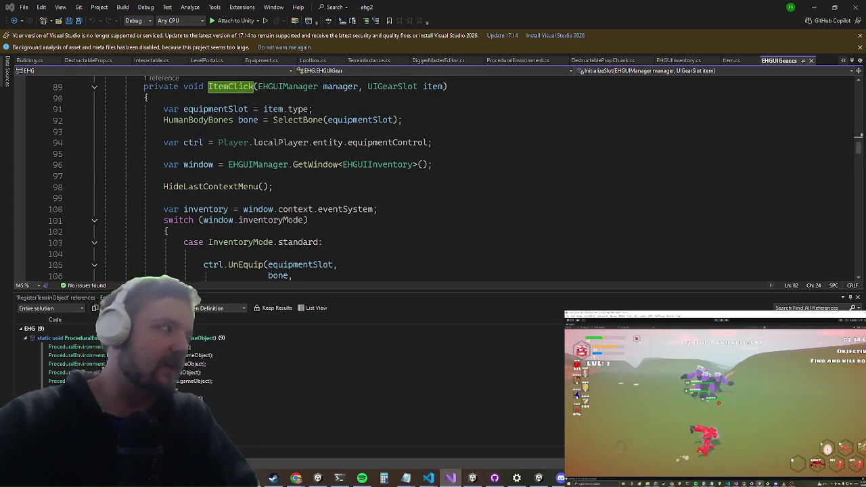
{"action": "scroll", "coordinate": [279, 194], "scroll_direction": "down", "scroll_amount": 5}
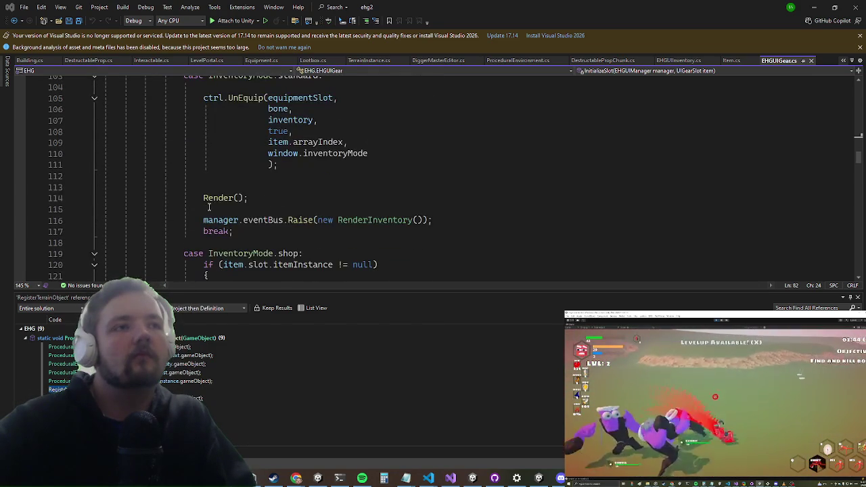
{"action": "scroll", "coordinate": [208, 203], "scroll_direction": "down", "scroll_amount": 14}
{"action": "scroll", "coordinate": [249, 161], "scroll_direction": "down", "scroll_amount": 3}
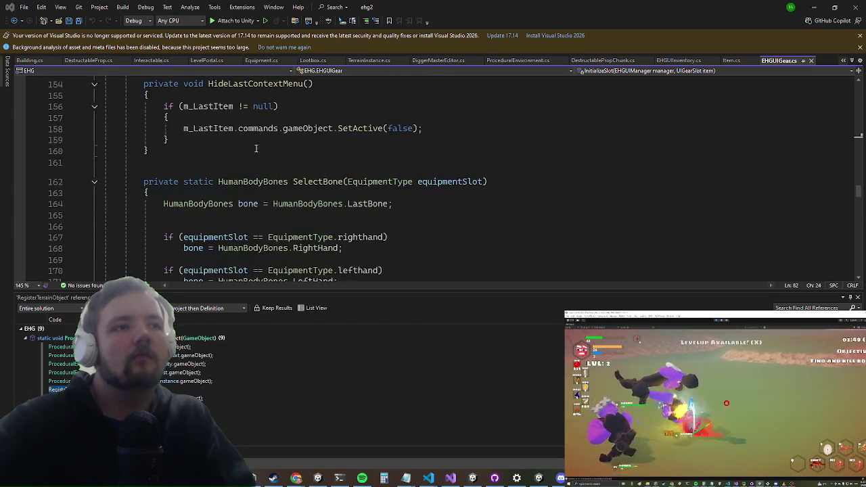
{"action": "scroll", "coordinate": [248, 162], "scroll_direction": "down", "scroll_amount": 13}
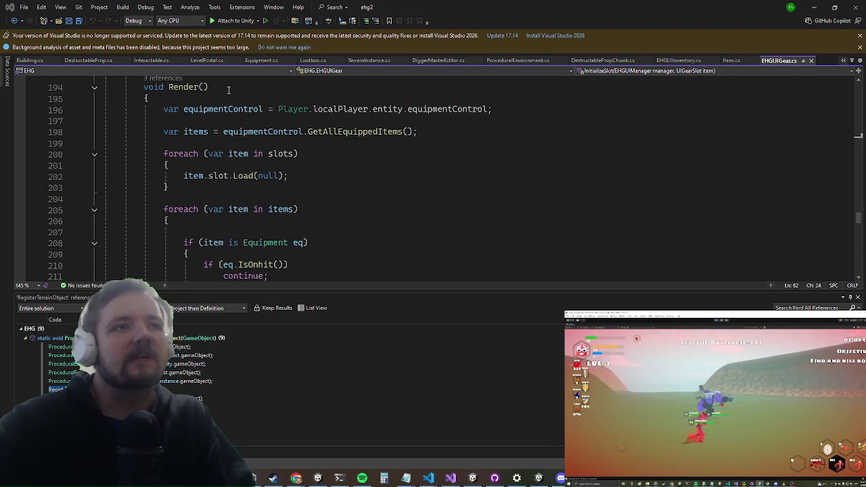
{"action": "scroll", "coordinate": [265, 174], "scroll_direction": "down", "scroll_amount": 6}
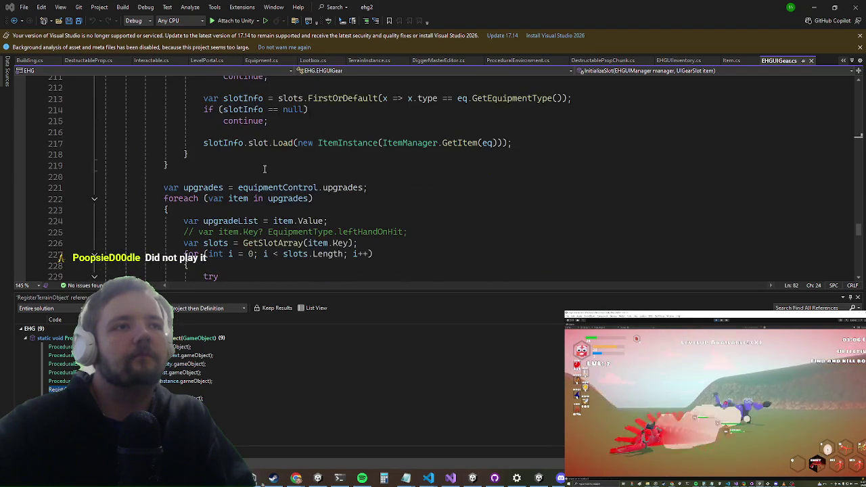
{"action": "scroll", "coordinate": [265, 175], "scroll_direction": "down", "scroll_amount": 13}
{"action": "scroll", "coordinate": [211, 167], "scroll_direction": "down", "scroll_amount": 4}
{"action": "scroll", "coordinate": [211, 166], "scroll_direction": "up", "scroll_amount": 5}
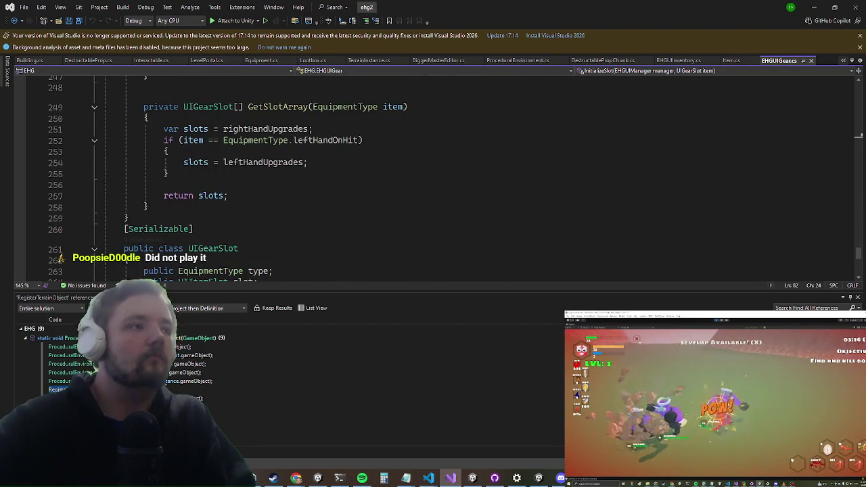
{"action": "scroll", "coordinate": [225, 217], "scroll_direction": "up", "scroll_amount": 15}
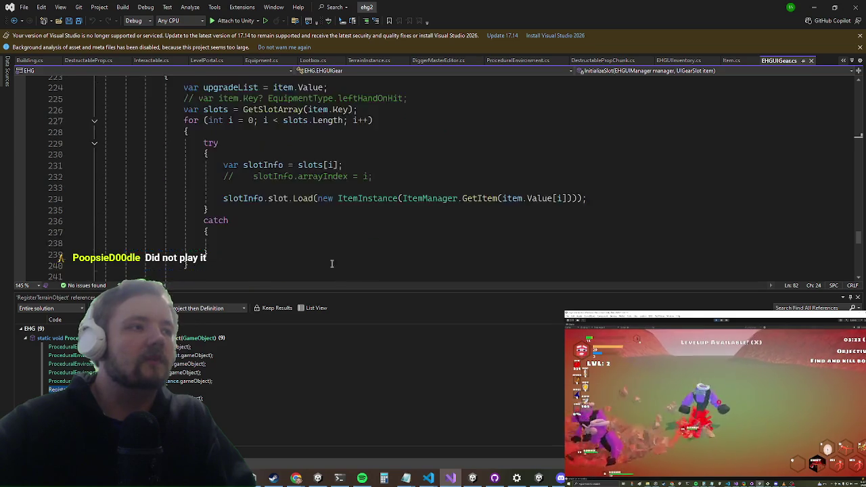
{"action": "scroll", "coordinate": [294, 233], "scroll_direction": "up", "scroll_amount": 7}
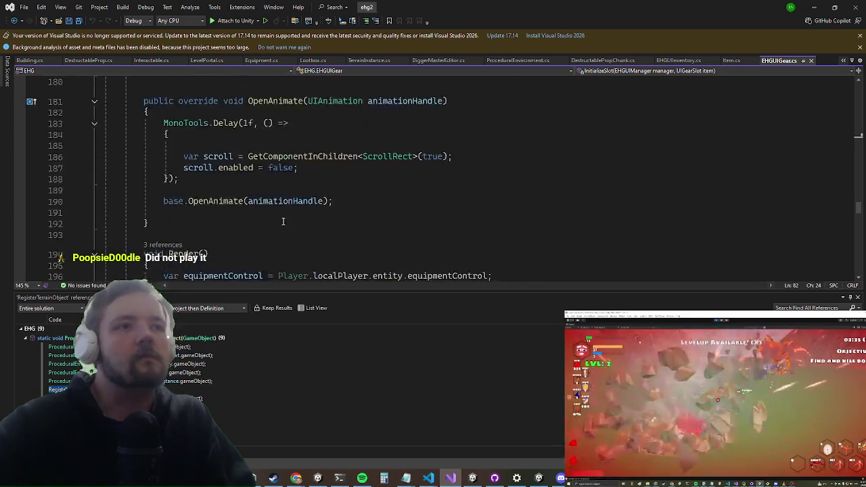
{"action": "scroll", "coordinate": [283, 221], "scroll_direction": "up", "scroll_amount": 7}
{"action": "scroll", "coordinate": [276, 219], "scroll_direction": "up", "scroll_amount": 20}
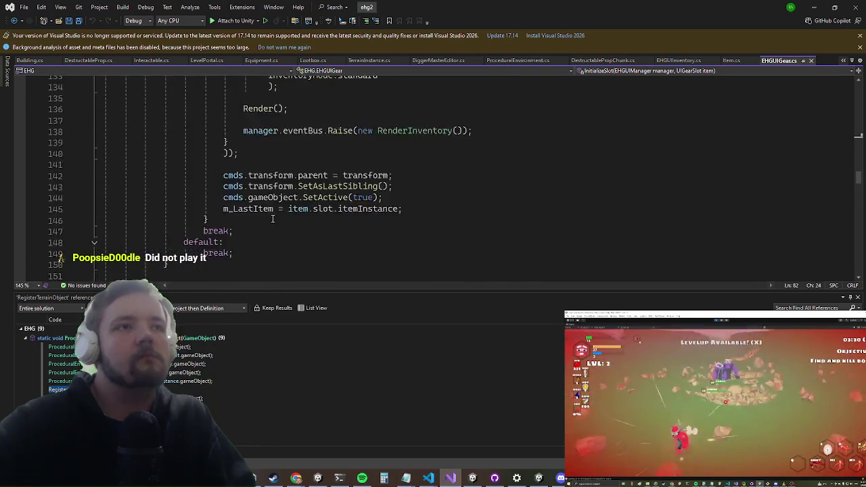
{"action": "scroll", "coordinate": [265, 209], "scroll_direction": "up", "scroll_amount": 8}
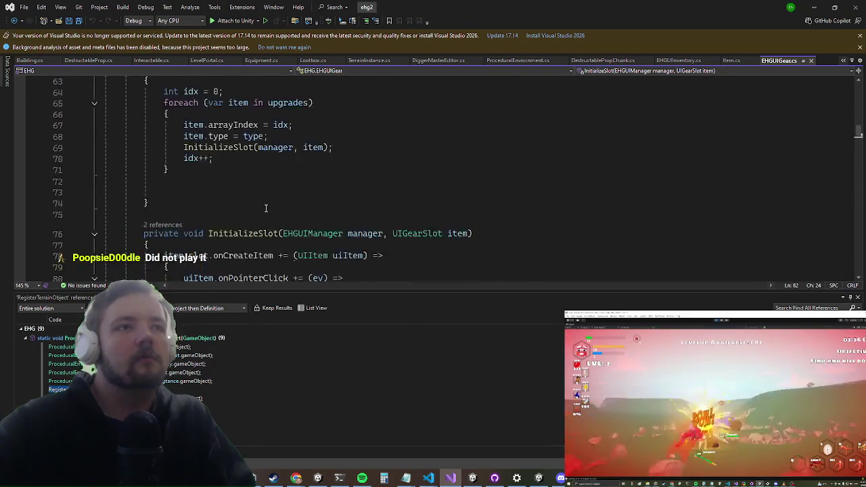
{"action": "scroll", "coordinate": [264, 208], "scroll_direction": "down", "scroll_amount": 4}
{"action": "scroll", "coordinate": [260, 209], "scroll_direction": "up", "scroll_amount": 14}
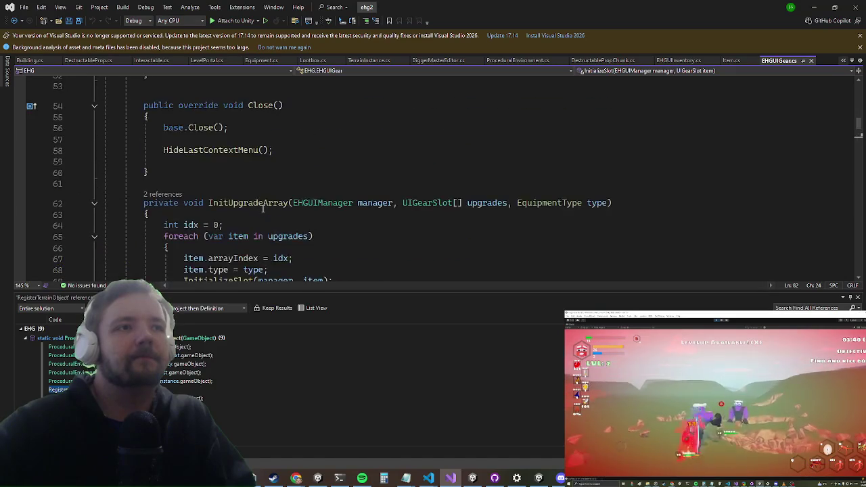
{"action": "scroll", "coordinate": [257, 211], "scroll_direction": "up", "scroll_amount": 7}
{"action": "scroll", "coordinate": [258, 210], "scroll_direction": "up", "scroll_amount": 4}
{"action": "scroll", "coordinate": [238, 198], "scroll_direction": "down", "scroll_amount": 2}
Search the solution for EHGUIInventory with Ctrl+T and open EHGUIInventory.cs
{"action": "double_click", "coordinate": [250, 155]}
{"action": "key", "text": "ctrl+t"}
{"action": "type", "text": "uiehguiinve"}
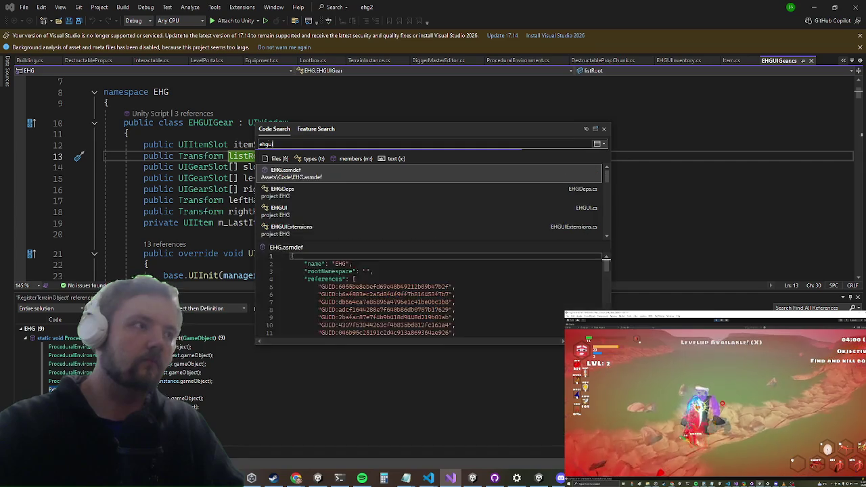
{"action": "key", "text": "Return"}
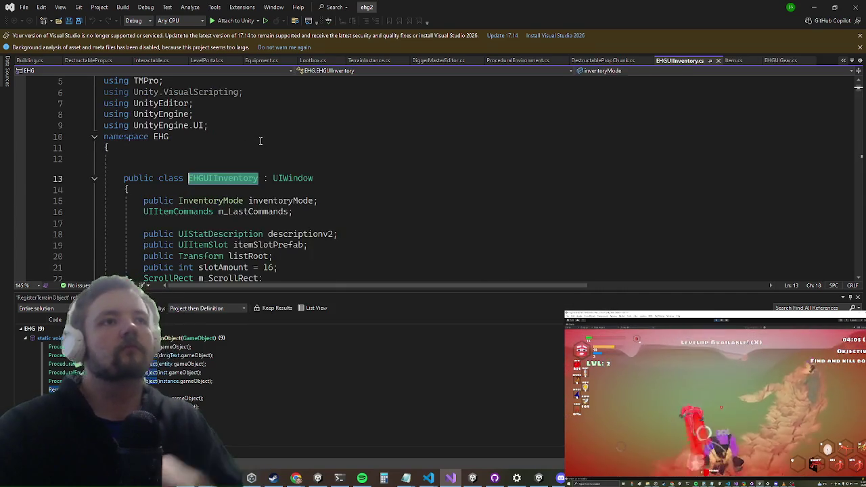
Scroll through EHGUIInventory.cs down to the Render and ClickItem methods
{"action": "scroll", "coordinate": [262, 143], "scroll_direction": "down", "scroll_amount": 20}
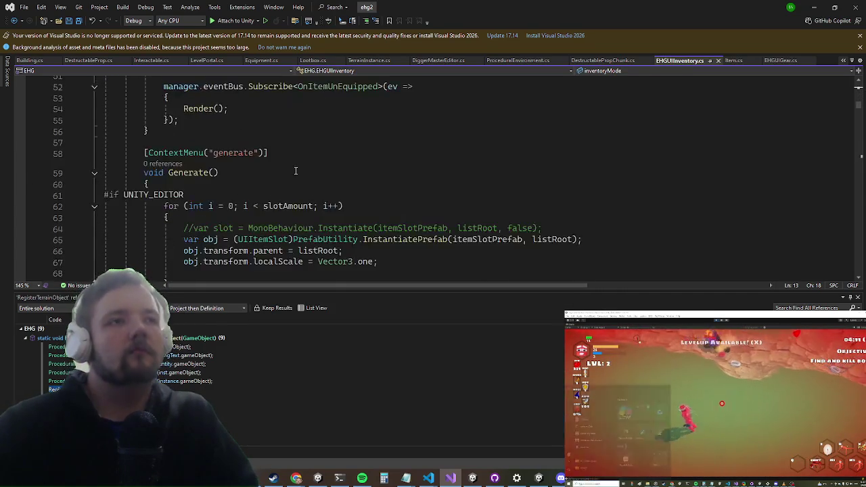
{"action": "scroll", "coordinate": [214, 230], "scroll_direction": "down", "scroll_amount": 12}
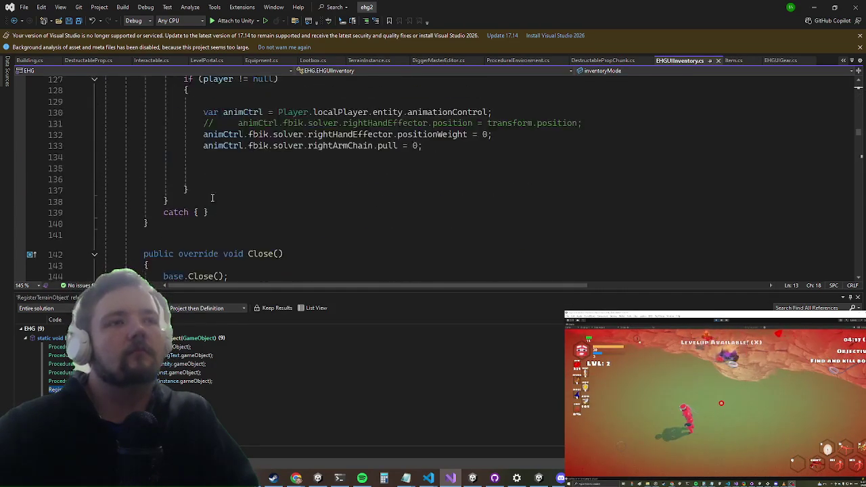
{"action": "scroll", "coordinate": [208, 168], "scroll_direction": "down", "scroll_amount": 9}
{"action": "scroll", "coordinate": [208, 168], "scroll_direction": "down", "scroll_amount": 13}
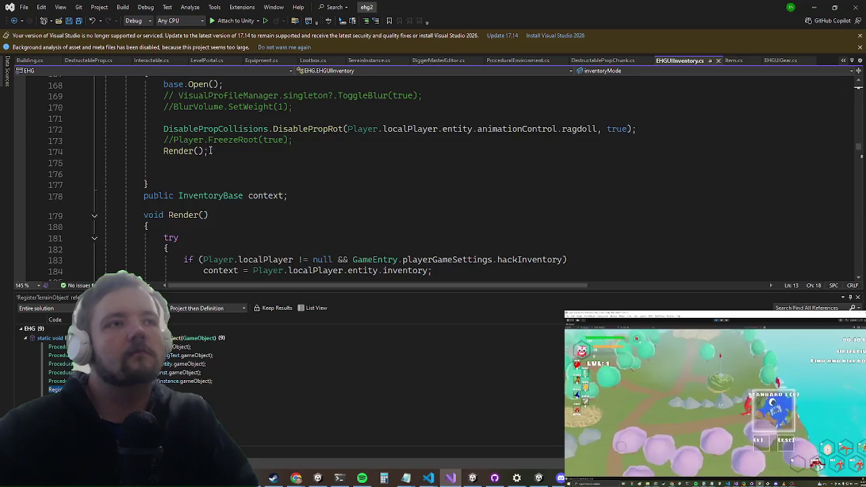
{"action": "scroll", "coordinate": [269, 173], "scroll_direction": "down", "scroll_amount": 7}
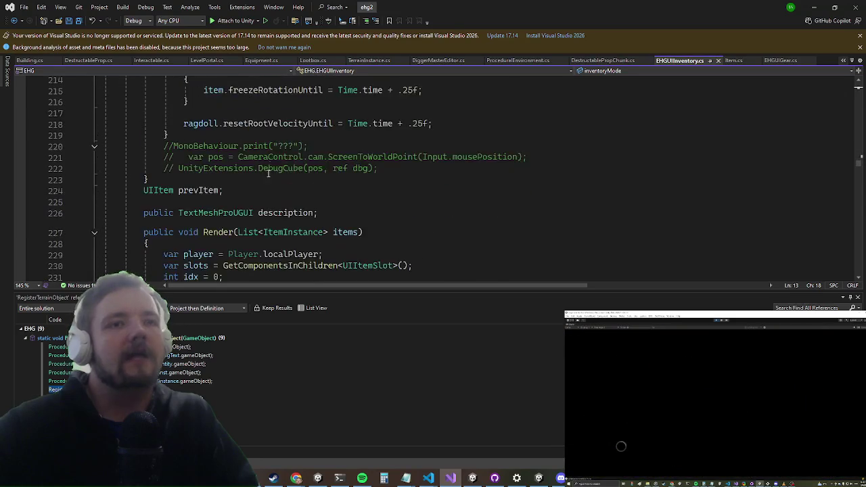
{"action": "scroll", "coordinate": [264, 146], "scroll_direction": "down", "scroll_amount": 9}
{"action": "scroll", "coordinate": [261, 137], "scroll_direction": "down", "scroll_amount": 6}
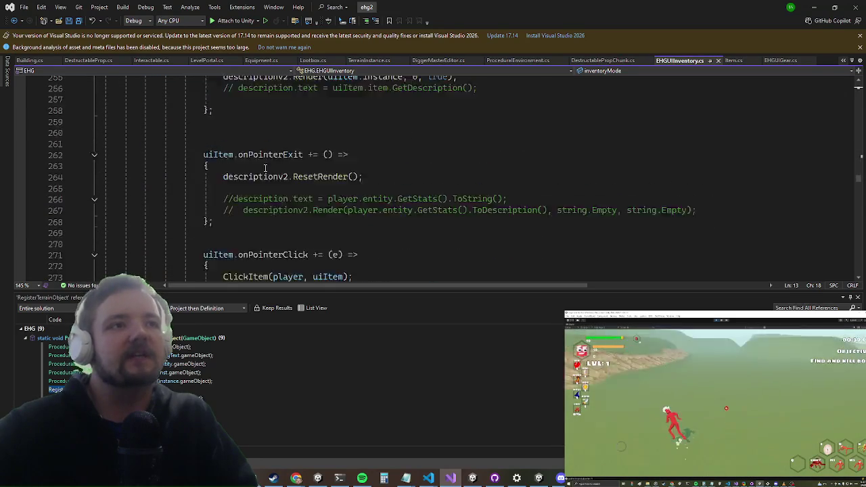
{"action": "scroll", "coordinate": [260, 188], "scroll_direction": "up", "scroll_amount": 9}
{"action": "scroll", "coordinate": [255, 187], "scroll_direction": "up", "scroll_amount": 1}
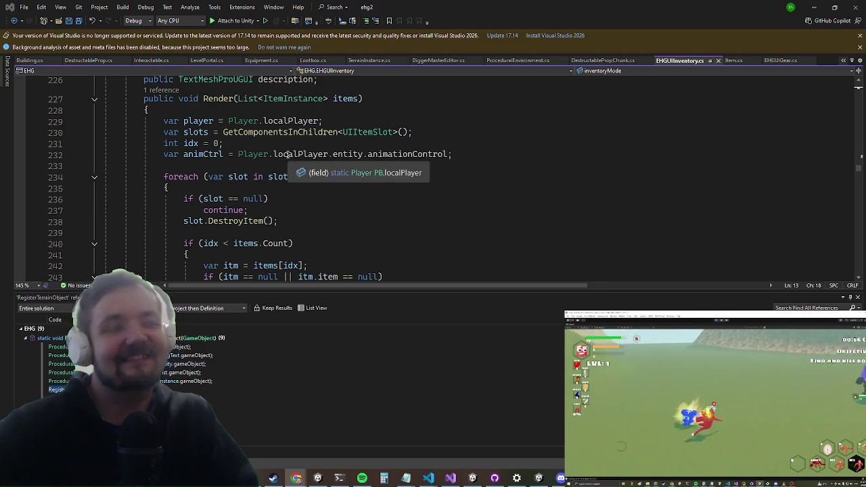
{"action": "scroll", "coordinate": [260, 183], "scroll_direction": "down", "scroll_amount": 3}
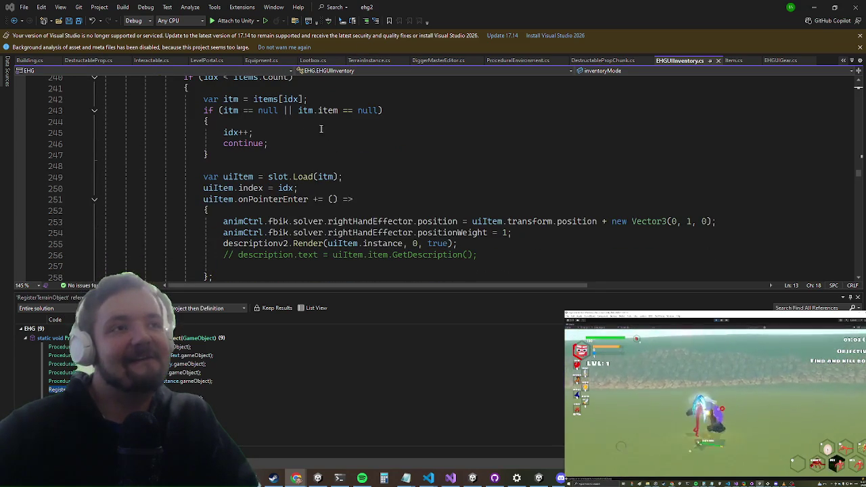
{"action": "scroll", "coordinate": [262, 212], "scroll_direction": "up", "scroll_amount": 2}
{"action": "scroll", "coordinate": [255, 210], "scroll_direction": "down", "scroll_amount": 6}
{"action": "scroll", "coordinate": [256, 201], "scroll_direction": "down", "scroll_amount": 7}
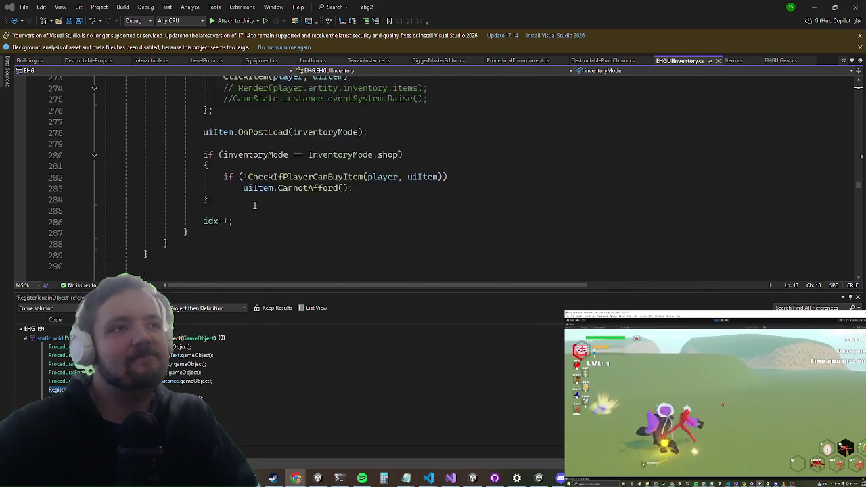
{"action": "scroll", "coordinate": [247, 196], "scroll_direction": "up", "scroll_amount": 7}
{"action": "scroll", "coordinate": [244, 194], "scroll_direction": "up", "scroll_amount": 3}
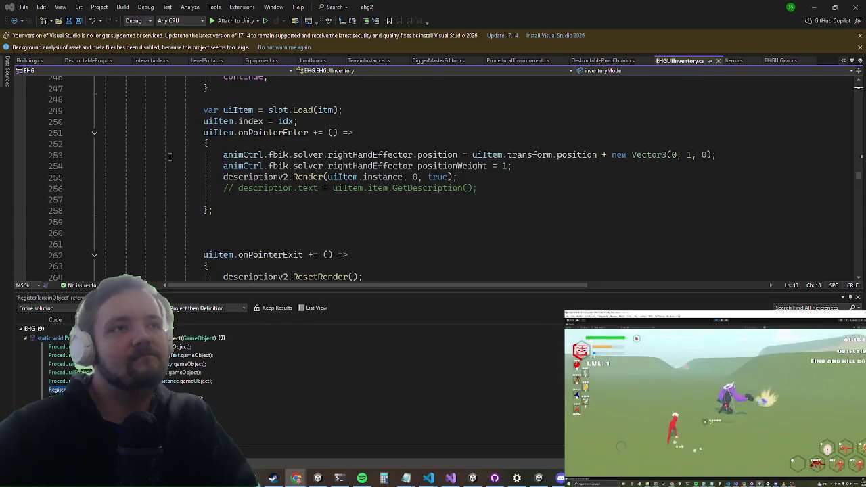
{"action": "scroll", "coordinate": [171, 160], "scroll_direction": "down", "scroll_amount": 11}
{"action": "scroll", "coordinate": [294, 159], "scroll_direction": "down", "scroll_amount": 6}
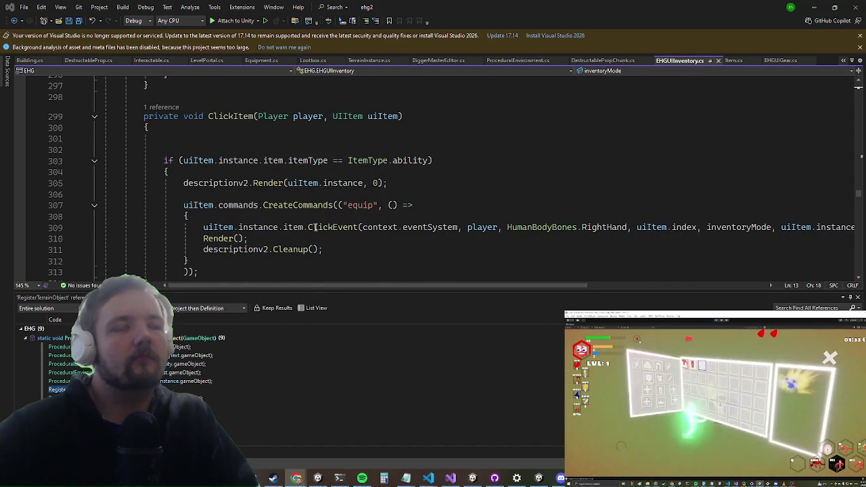
Go to the ClickEvent definition in Item.cs from its call on line 309
{"action": "left_click", "coordinate": [308, 226]}
{"action": "key", "text": "F12"}
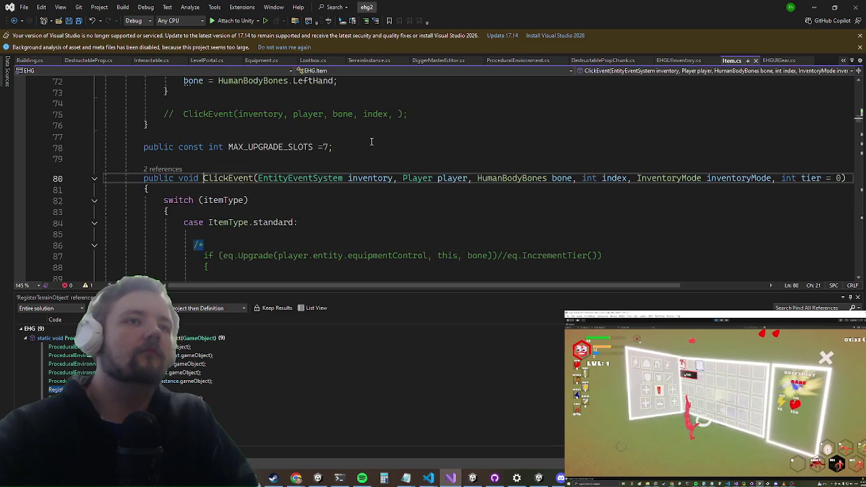
{"action": "scroll", "coordinate": [372, 141], "scroll_direction": "down", "scroll_amount": 3}
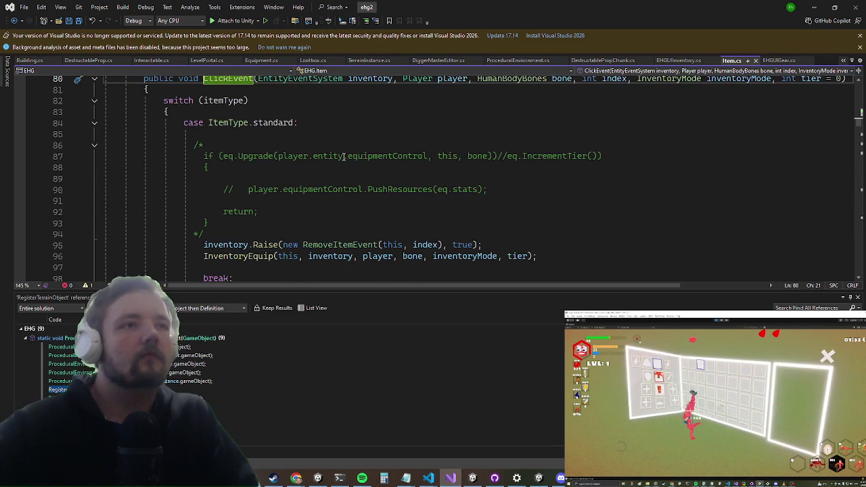
Uncomment the Upgrade block on lines 86–94, then switch to the Sandustry store page
{"action": "left_click", "coordinate": [191, 144]}
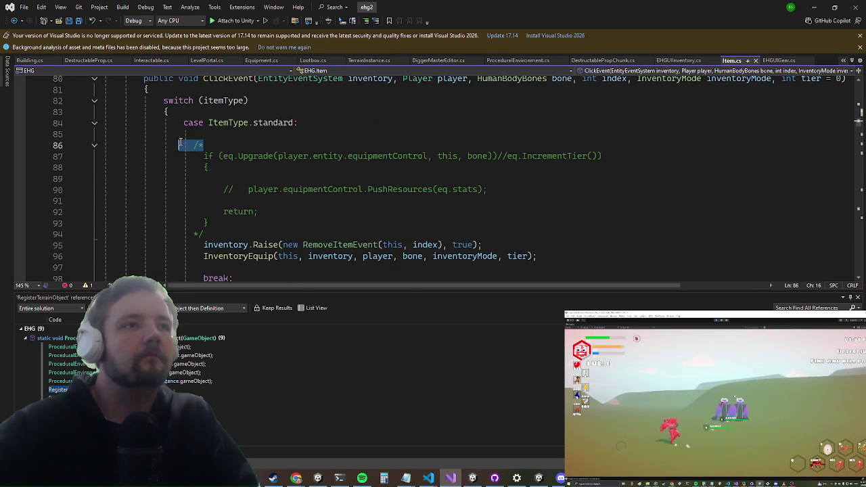
{"action": "key", "text": "Delete"}
{"action": "key", "text": "Down"}
{"action": "key", "text": "Down"}
{"action": "key", "text": "Down"}
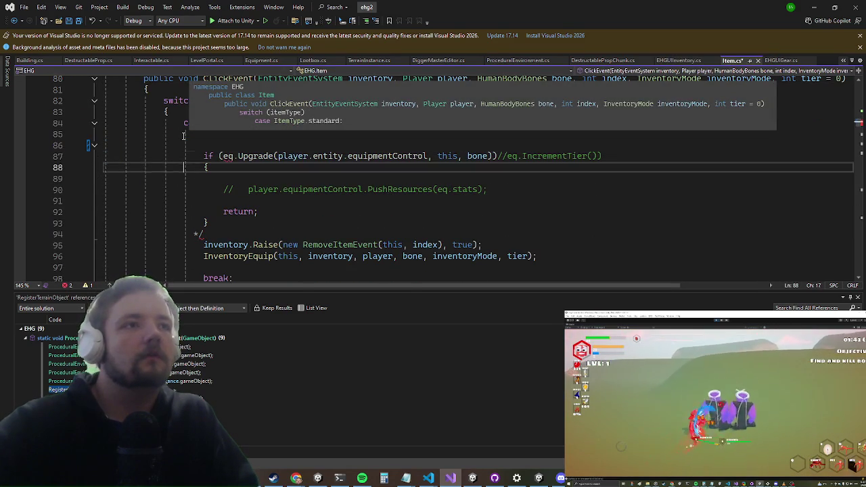
{"action": "key", "text": "Down"}
{"action": "key", "text": "Down"}
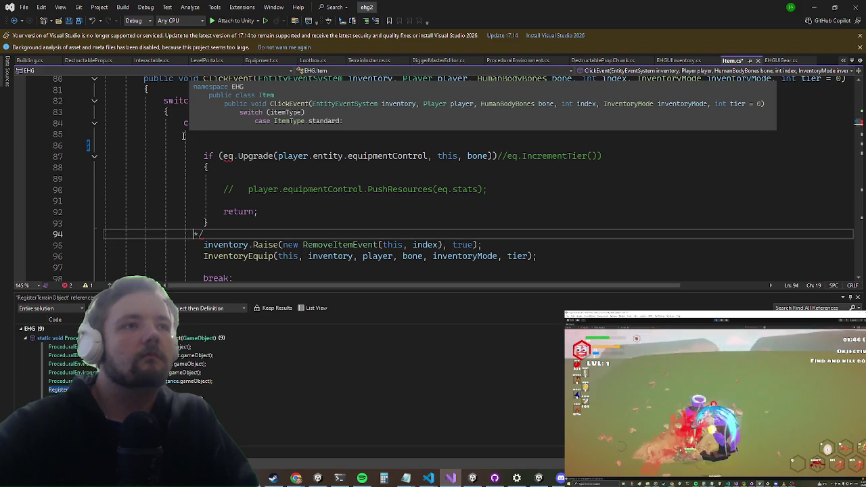
{"action": "key", "text": "BackSpace"}
{"action": "key", "text": "BackSpace"}
{"action": "key", "text": "Up"}
{"action": "scroll", "coordinate": [360, 204], "scroll_direction": "up", "scroll_amount": 1}
{"action": "left_click", "coordinate": [292, 175]}
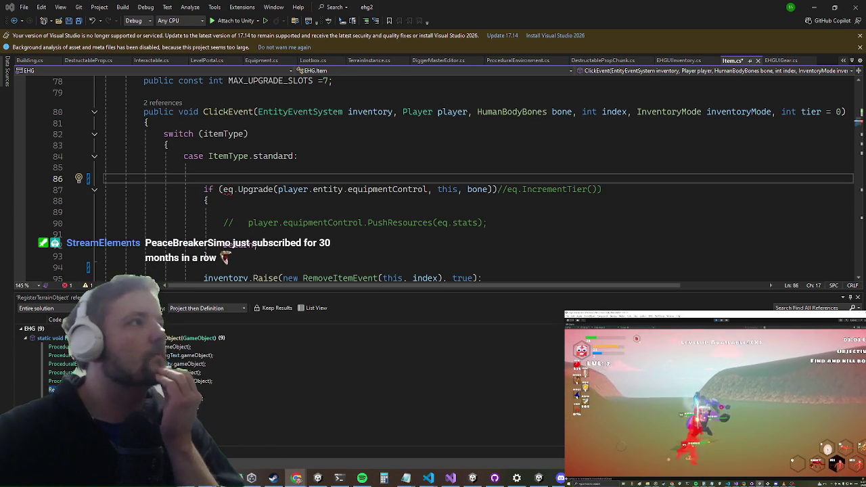
{"action": "key", "text": "alt+Tab"}
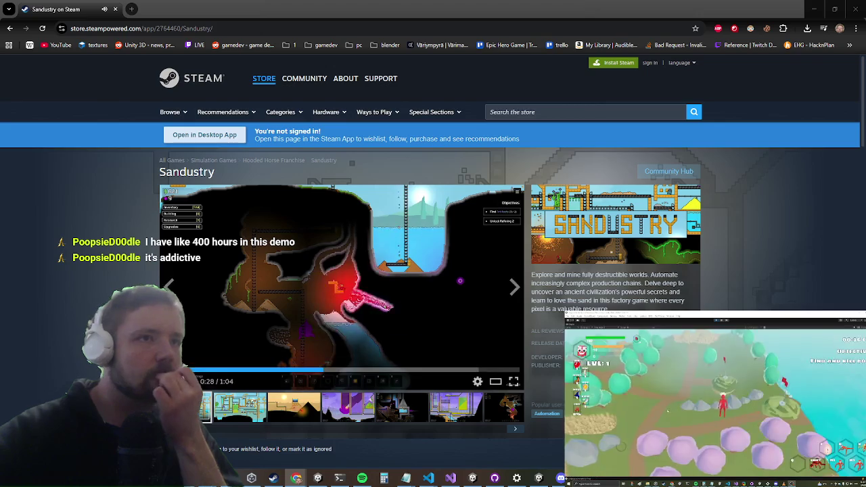
Scroll up and down through the Sandustry Steam store page
{"action": "scroll", "coordinate": [166, 221], "scroll_direction": "down", "scroll_amount": 6}
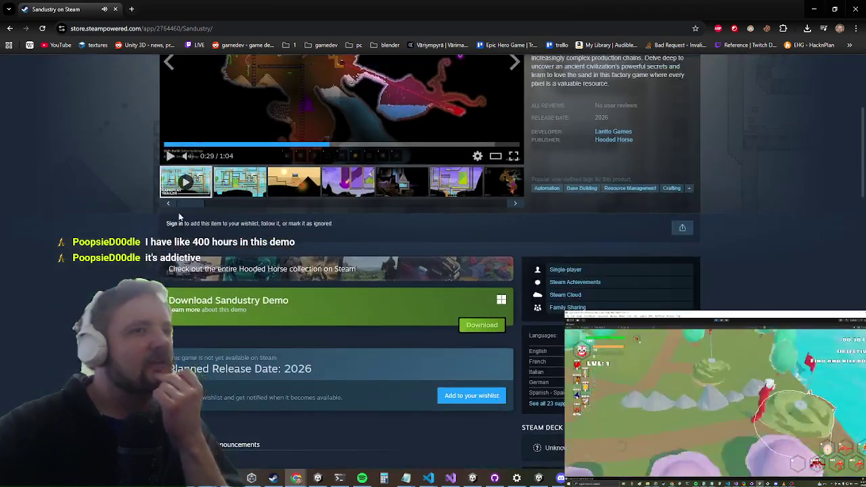
{"action": "scroll", "coordinate": [167, 224], "scroll_direction": "down", "scroll_amount": 15}
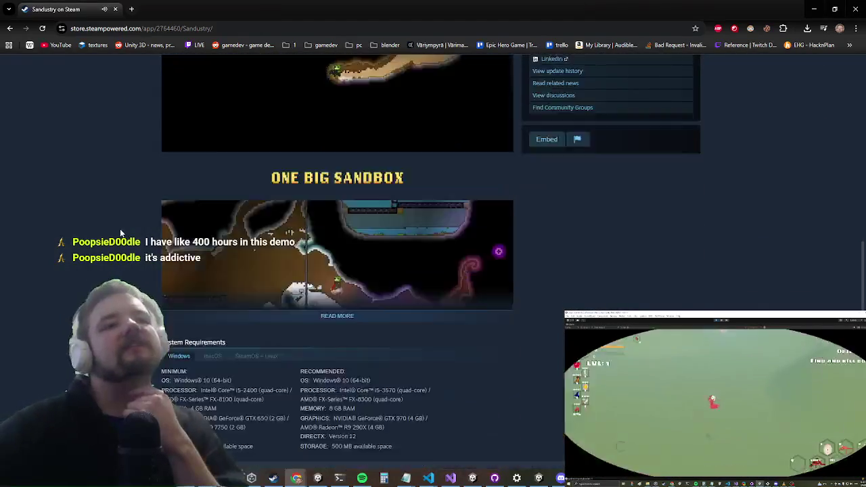
{"action": "scroll", "coordinate": [122, 216], "scroll_direction": "down", "scroll_amount": 4}
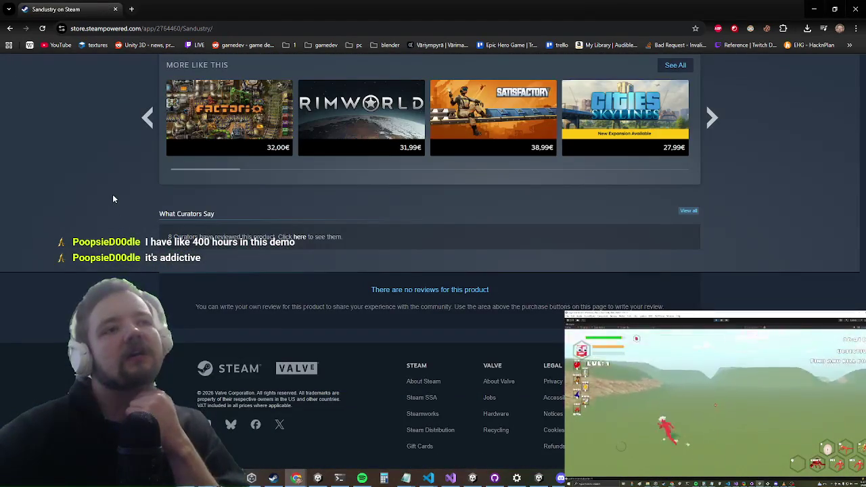
{"action": "scroll", "coordinate": [106, 218], "scroll_direction": "up", "scroll_amount": 20}
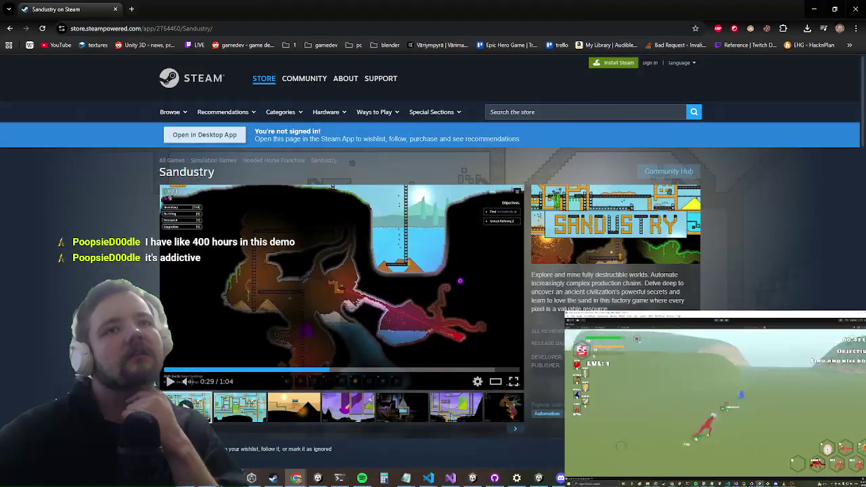
{"action": "scroll", "coordinate": [84, 289], "scroll_direction": "down", "scroll_amount": 20}
{"action": "scroll", "coordinate": [100, 205], "scroll_direction": "up", "scroll_amount": 20}
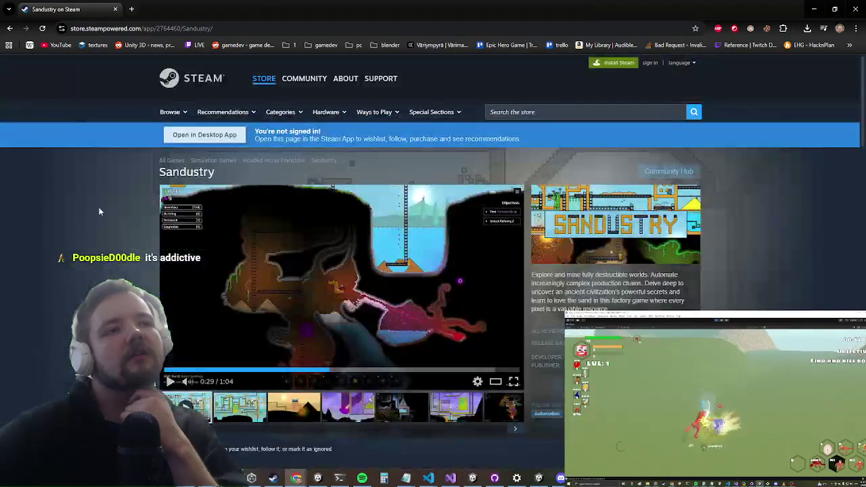
{"action": "scroll", "coordinate": [99, 205], "scroll_direction": "down", "scroll_amount": 1}
{"action": "scroll", "coordinate": [87, 198], "scroll_direction": "down", "scroll_amount": 20}
{"action": "scroll", "coordinate": [86, 198], "scroll_direction": "up", "scroll_amount": 20}
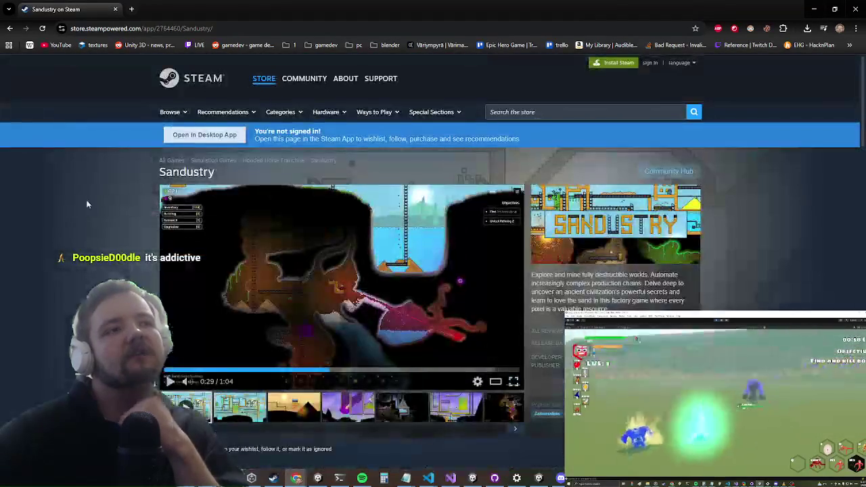
{"action": "scroll", "coordinate": [86, 197], "scroll_direction": "down", "scroll_amount": 1}
{"action": "scroll", "coordinate": [69, 337], "scroll_direction": "down", "scroll_amount": 20}
{"action": "scroll", "coordinate": [69, 337], "scroll_direction": "up", "scroll_amount": 20}
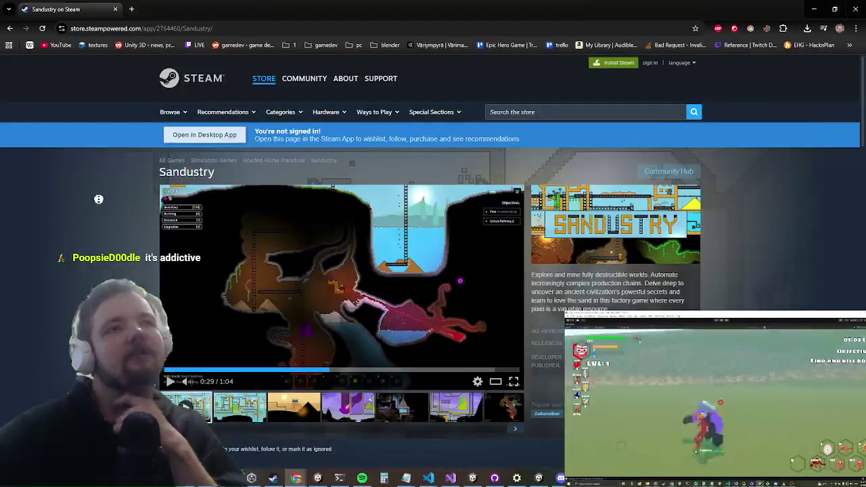
{"action": "scroll", "coordinate": [68, 337], "scroll_direction": "down", "scroll_amount": 20}
{"action": "scroll", "coordinate": [20, 100], "scroll_direction": "up", "scroll_amount": 20}
{"action": "scroll", "coordinate": [49, 233], "scroll_direction": "down", "scroll_amount": 20}
{"action": "scroll", "coordinate": [57, 361], "scroll_direction": "up", "scroll_amount": 20}
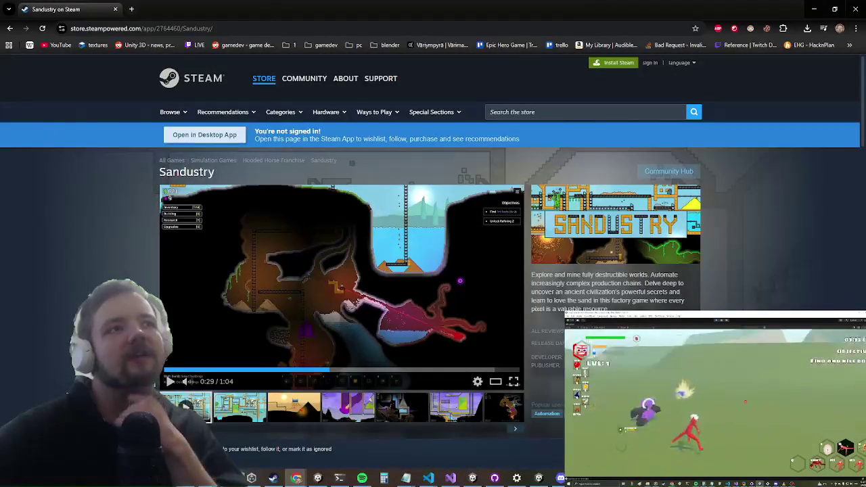
{"action": "key", "text": "alt+Tab"}
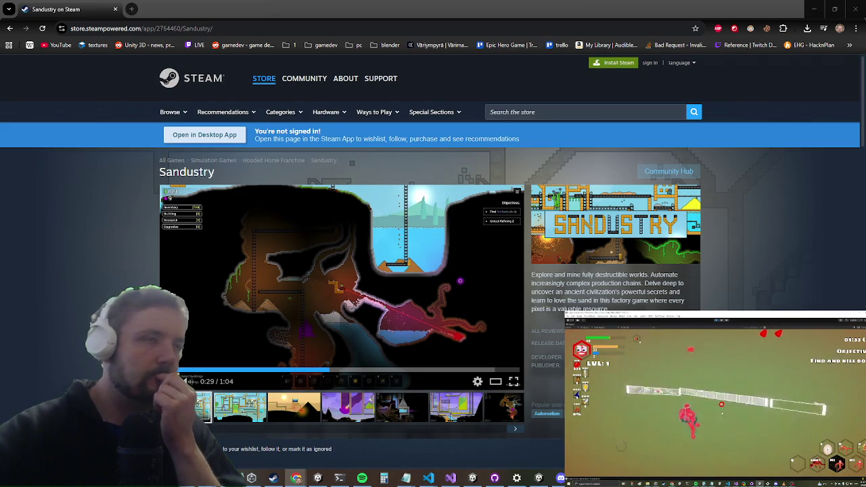
Resume the Sandustry trailer from 0:37 and keep browsing the page
{"action": "left_click", "coordinate": [368, 370]}
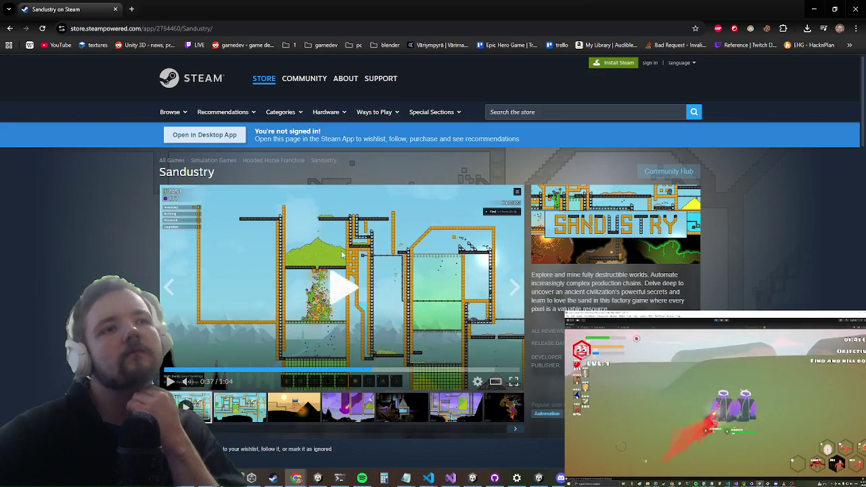
{"action": "left_click", "coordinate": [342, 254]}
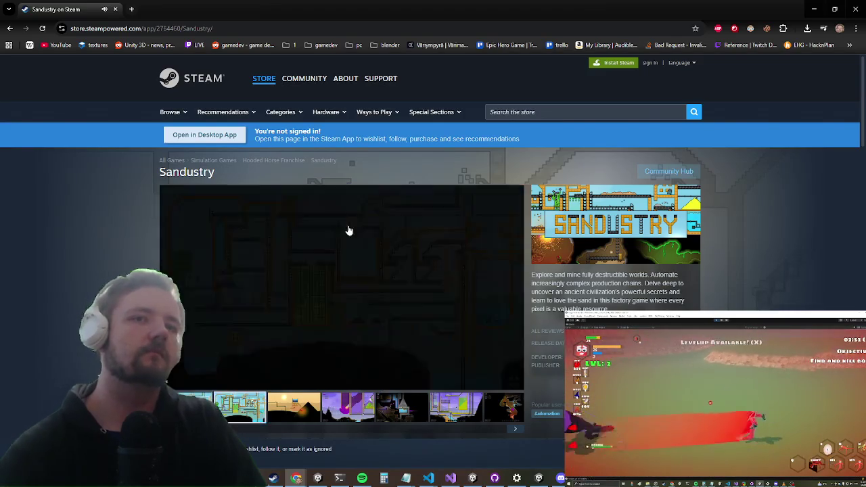
{"action": "scroll", "coordinate": [201, 267], "scroll_direction": "down", "scroll_amount": 5}
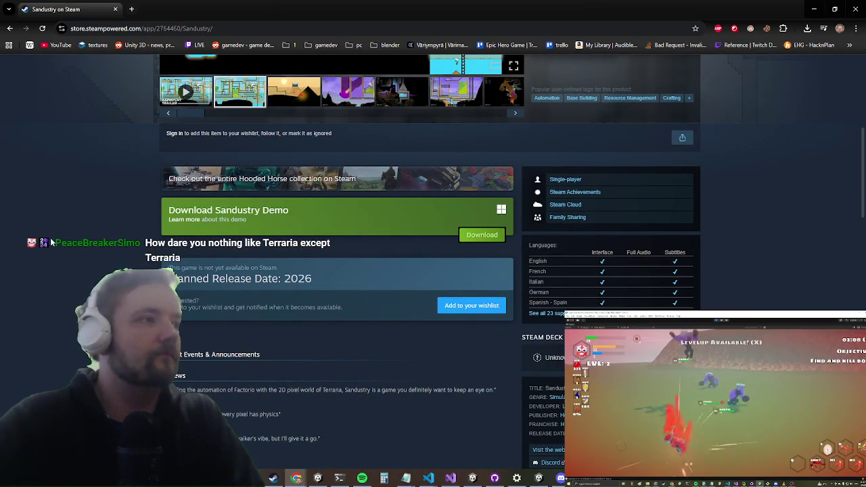
{"action": "scroll", "coordinate": [46, 261], "scroll_direction": "up", "scroll_amount": 5}
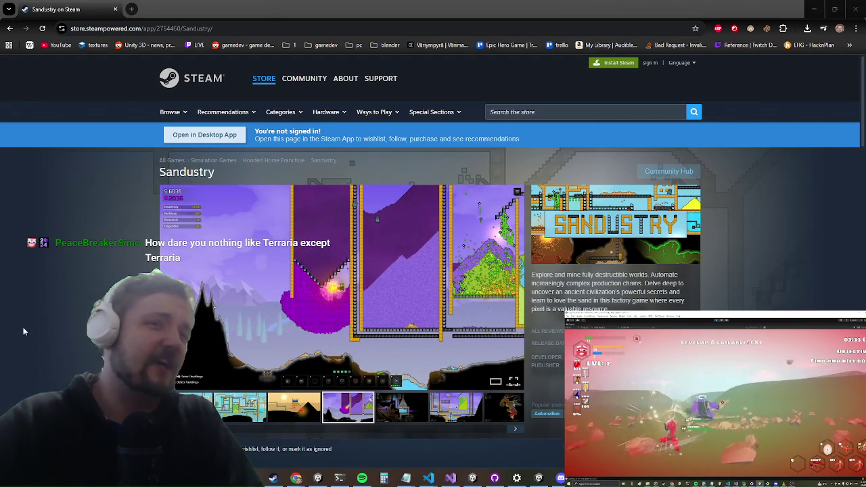
{"action": "scroll", "coordinate": [50, 241], "scroll_direction": "down", "scroll_amount": 3}
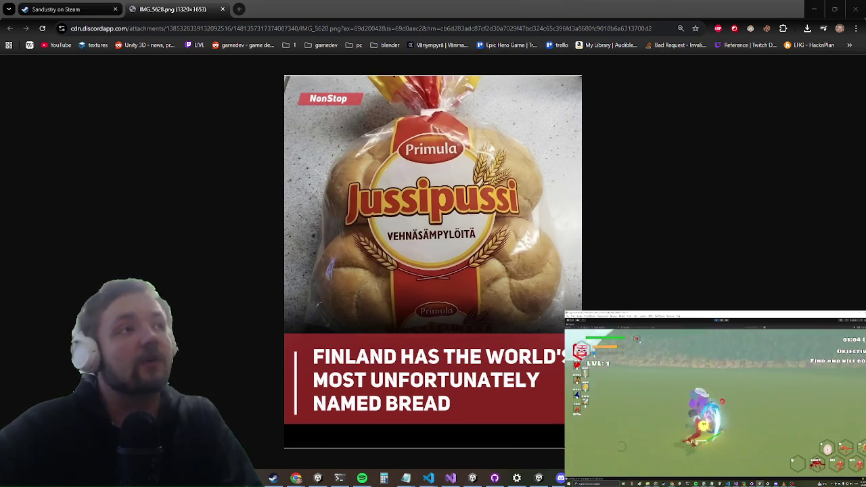
Cycle windows with Alt+Tab until Item.cs's ClickEvent is back in Visual Studio
{"action": "key", "text": "alt+Tab"}
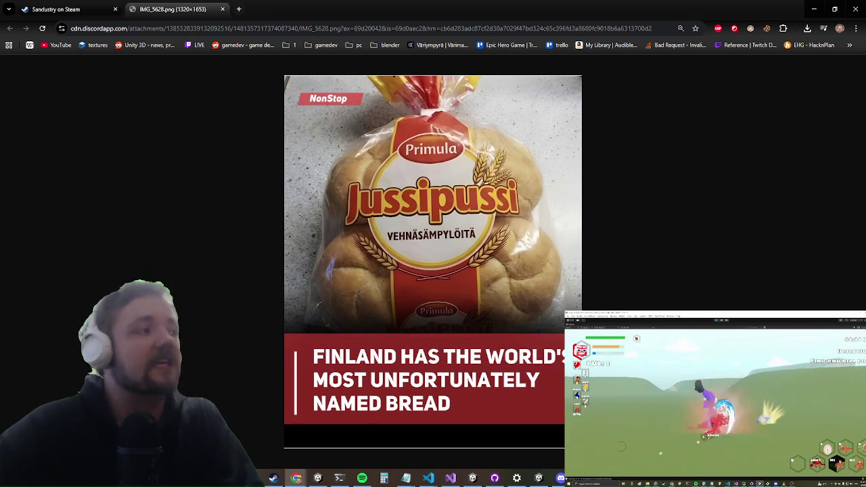
{"action": "key", "text": "alt+Tab"}
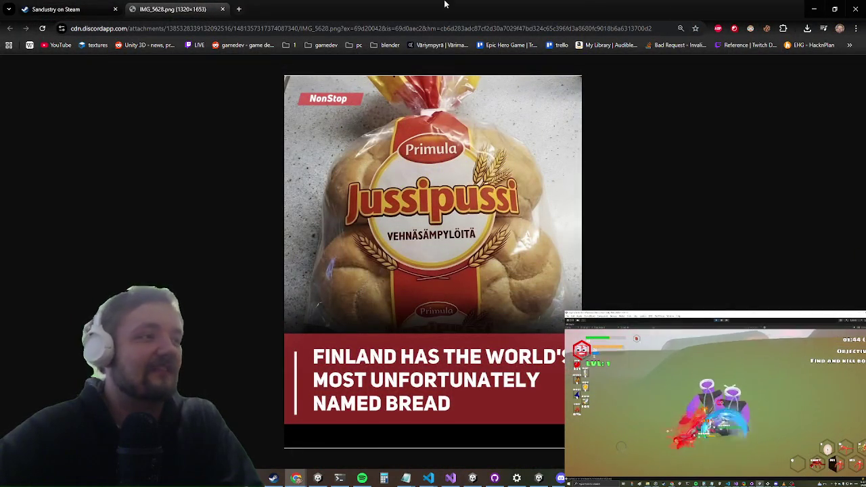
{"action": "key", "text": "alt+Tab"}
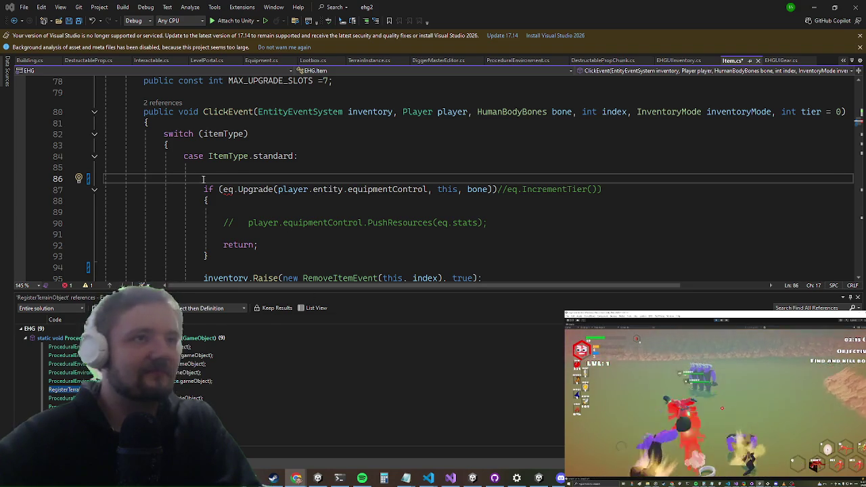
Write a player.entity.equipmentControl.GetPrefab call on line 86 of ClickEvent
{"action": "left_click", "coordinate": [291, 175]}
{"action": "key", "text": "Tab"}
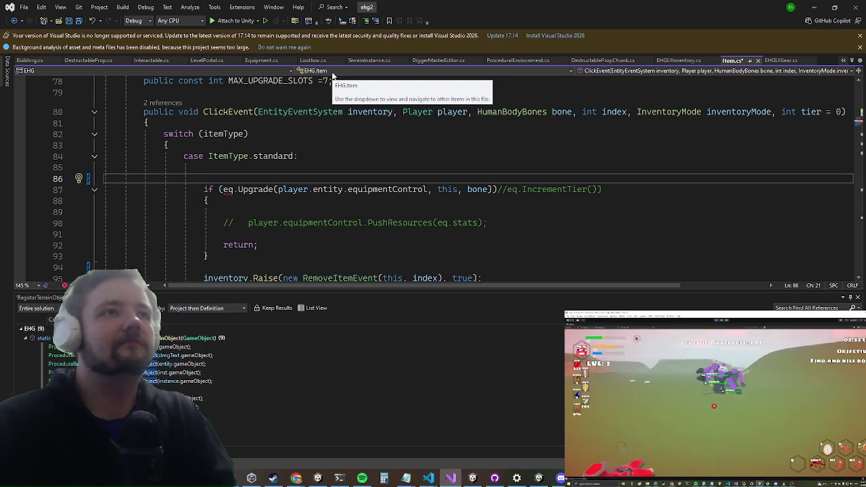
{"action": "type", "text": "pl"}
{"action": "key", "text": "Tab"}
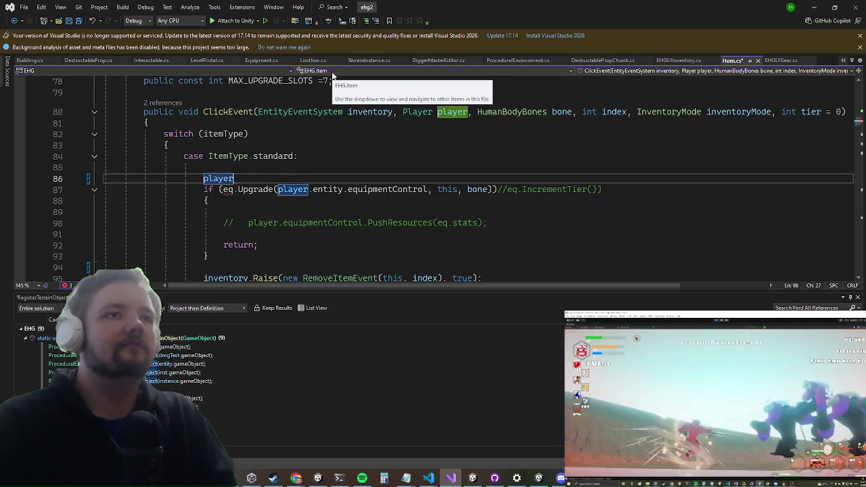
{"action": "type", "text": ".equ"}
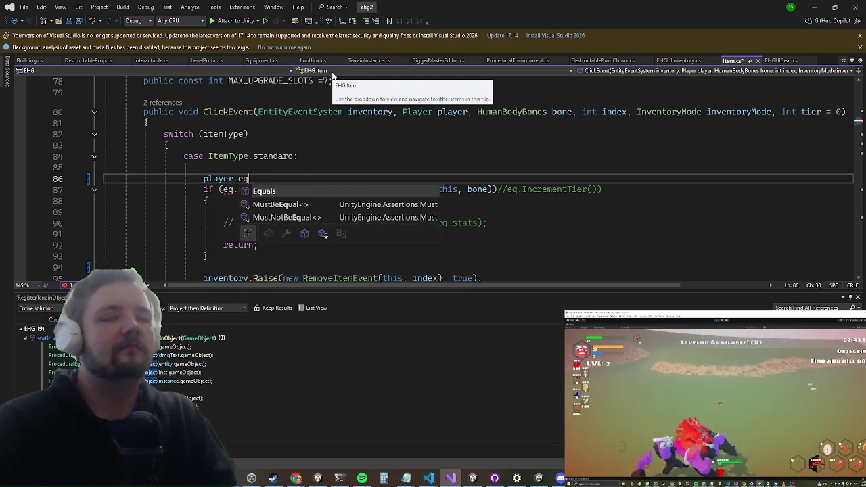
{"action": "key", "text": "BackSpace"}
{"action": "key", "text": "Tab"}
{"action": "type", "text": ".equ"}
{"action": "key", "text": "Tab"}
{"action": "type", "text": ".getpre"}
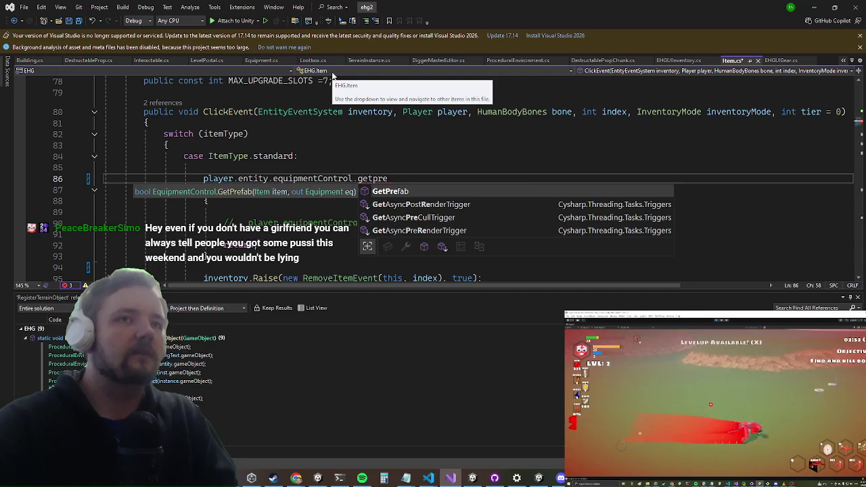
{"action": "key", "text": "Tab"}
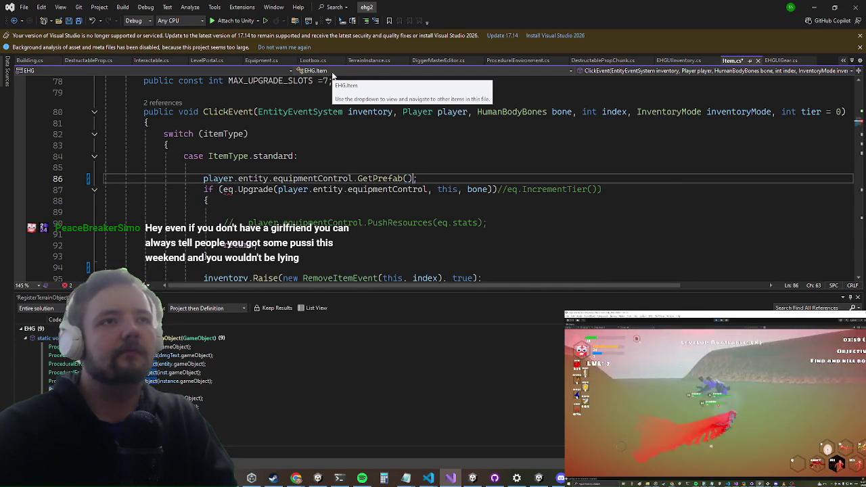
{"action": "type", "text": ";"}
{"action": "key", "text": "Up"}
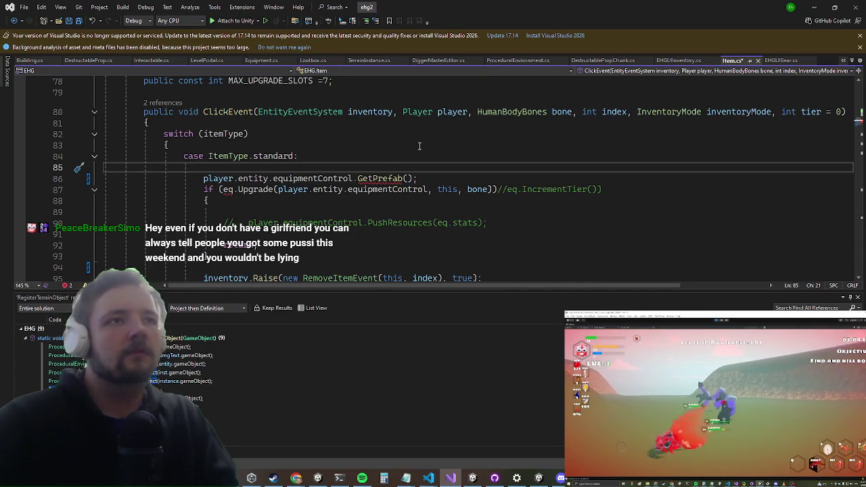
List all references to GetPrefab
{"action": "mouse_move", "coordinate": [370, 177]}
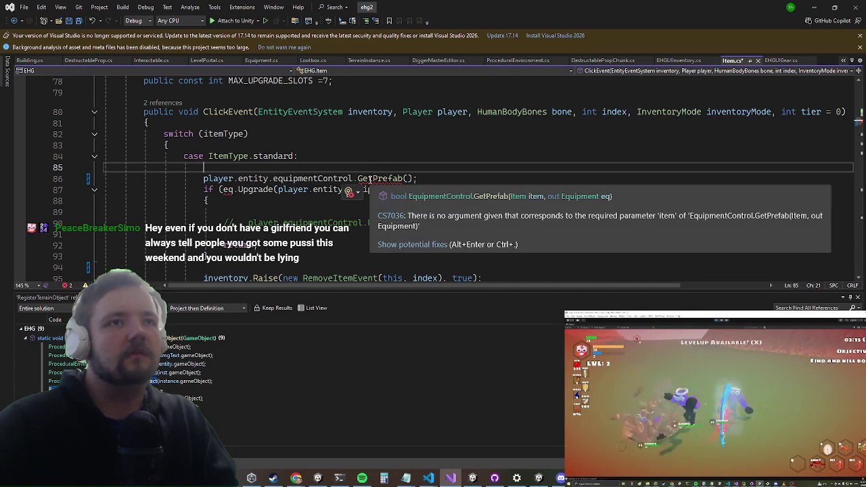
{"action": "left_click", "coordinate": [371, 179]}
{"action": "right_click", "coordinate": [386, 181]}
{"action": "left_click", "coordinate": [460, 274]}
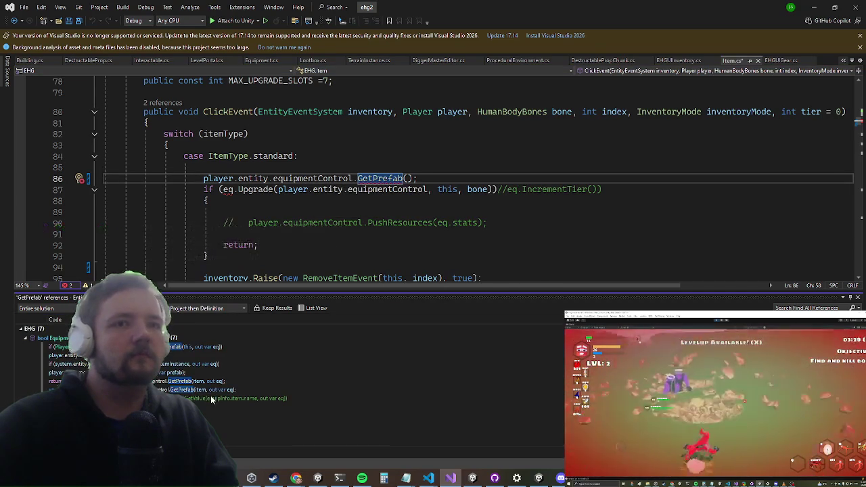
Add EquipmentControl.GetPrefabInstance() on line 85 and comment out the GetPrefab line
{"action": "left_click", "coordinate": [258, 169]}
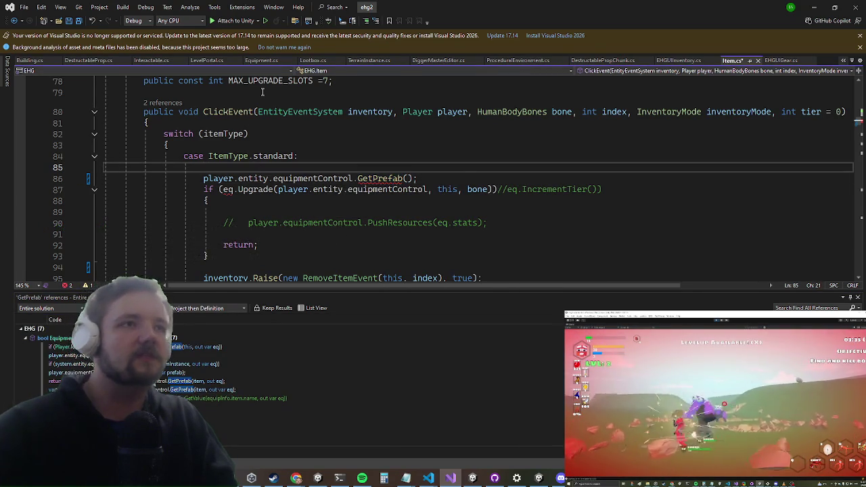
{"action": "type", "text": "EquipmentControl."}
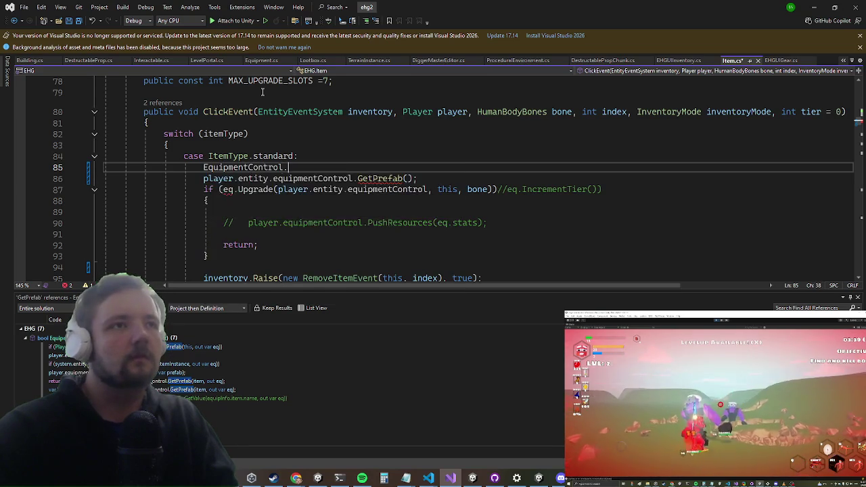
{"action": "type", "text": "getp"}
{"action": "key", "text": "Tab"}
{"action": "type", "text": "();"}
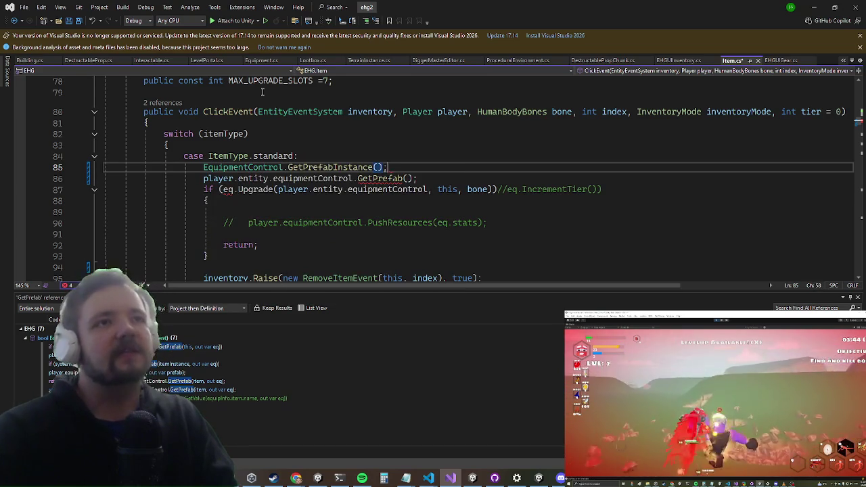
{"action": "key", "text": "Return"}
{"action": "key", "text": "Down"}
{"action": "type", "text": "//"}
{"action": "key", "text": "Up"}
{"action": "key", "text": "Up"}
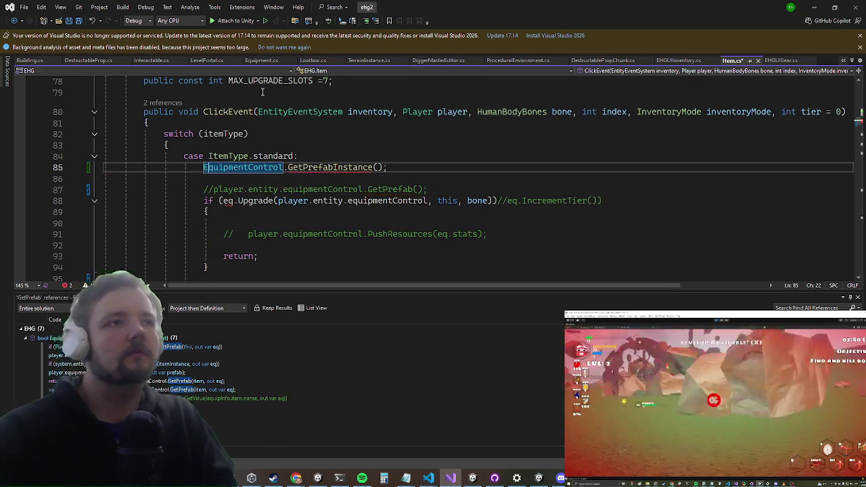
Enter the item argument for GetPrefabInstance and select it for replacement
{"action": "key", "text": "ctrl+Right"}
{"action": "key", "text": "ctrl+Right"}
{"action": "key", "text": "ctrl+Right"}
{"action": "key", "text": "Right"}
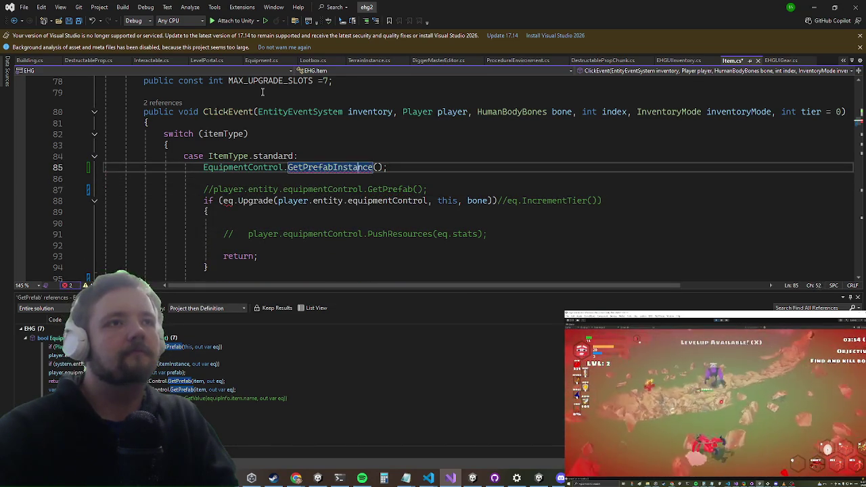
{"action": "key", "text": "ctrl+shift+space"}
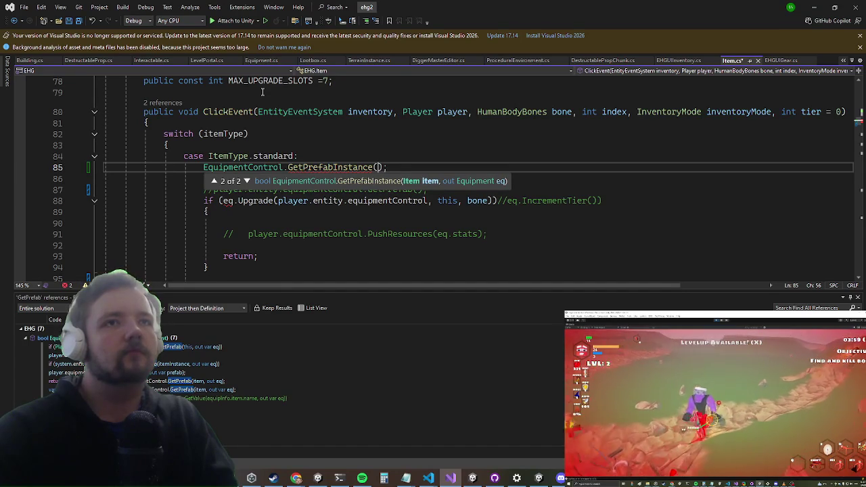
{"action": "type", "text": "item"}
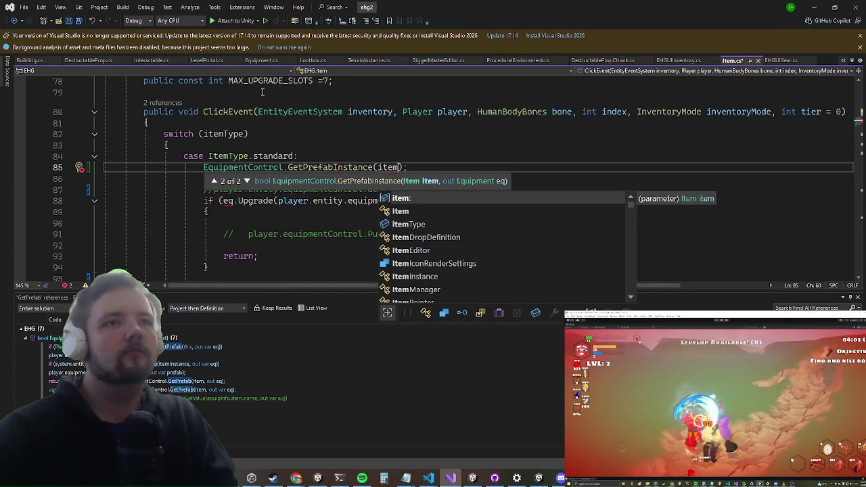
{"action": "key", "text": "Escape"}
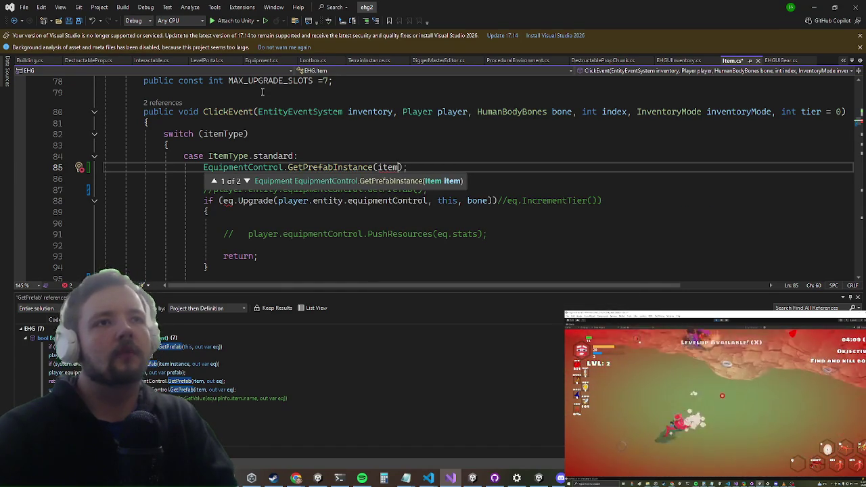
{"action": "key", "text": "End"}
{"action": "key", "text": "Return"}
{"action": "key", "text": "Down"}
{"action": "key", "text": "Down"}
{"action": "key", "text": "Down"}
{"action": "key", "text": "Up"}
{"action": "key", "text": "Up"}
{"action": "key", "text": "Up"}
{"action": "key", "text": "Up"}
{"action": "key", "text": "Up"}
{"action": "key", "text": "Up"}
{"action": "key", "text": "Down"}
{"action": "key", "text": "Down"}
{"action": "key", "text": "Down"}
{"action": "key", "text": "End"}
{"action": "key", "text": "Left"}
{"action": "key", "text": "Left"}
{"action": "key", "text": "ctrl+shift+Left"}
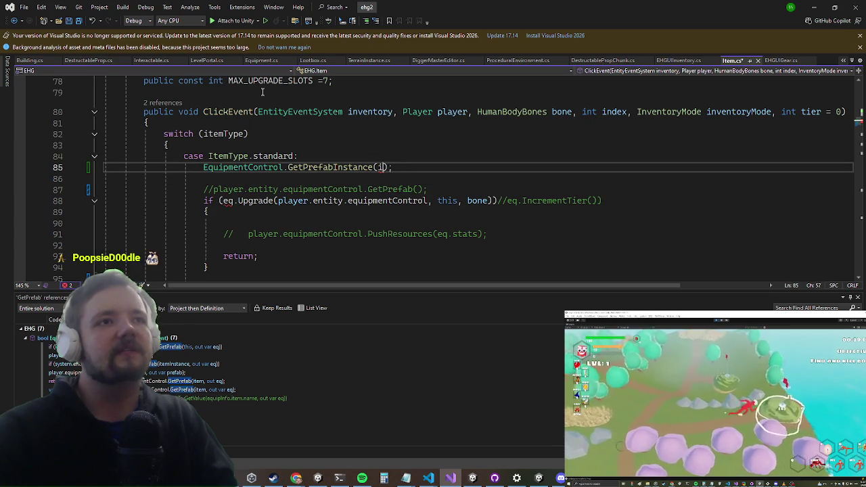
Change the argument to this and move GetPrefabInstance(this, out var eq) && into the if condition
{"action": "type", "text": "this"}
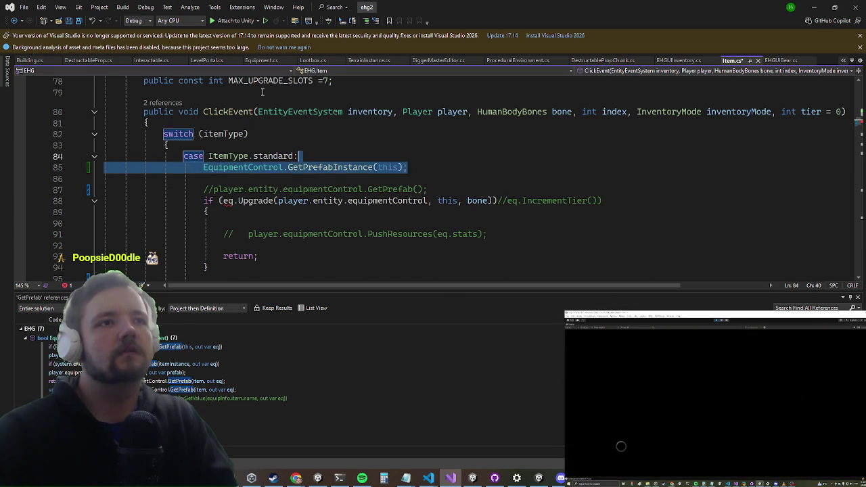
{"action": "key", "text": "ctrl+x"}
{"action": "key", "text": "Down"}
{"action": "key", "text": "Down"}
{"action": "key", "text": "Right"}
{"action": "key", "text": "Right"}
{"action": "key", "text": "Right"}
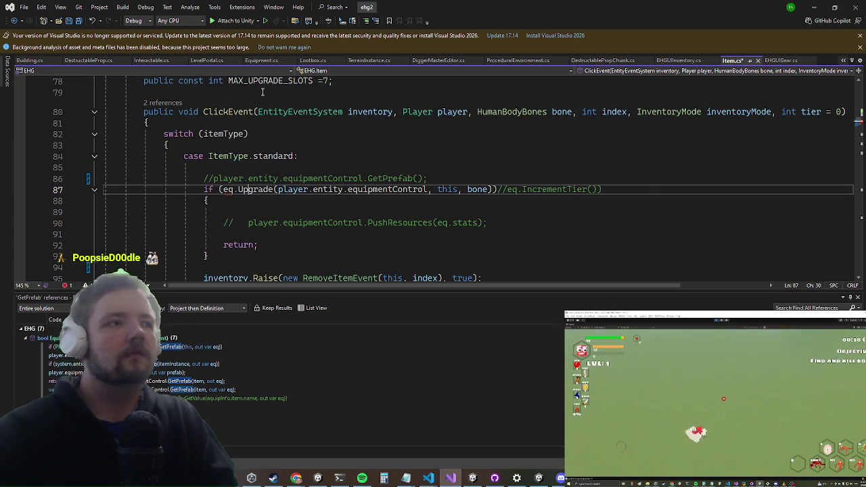
{"action": "type", "text": "&&"}
{"action": "key", "text": "Left"}
{"action": "key", "text": "Left"}
{"action": "key", "text": "Left"}
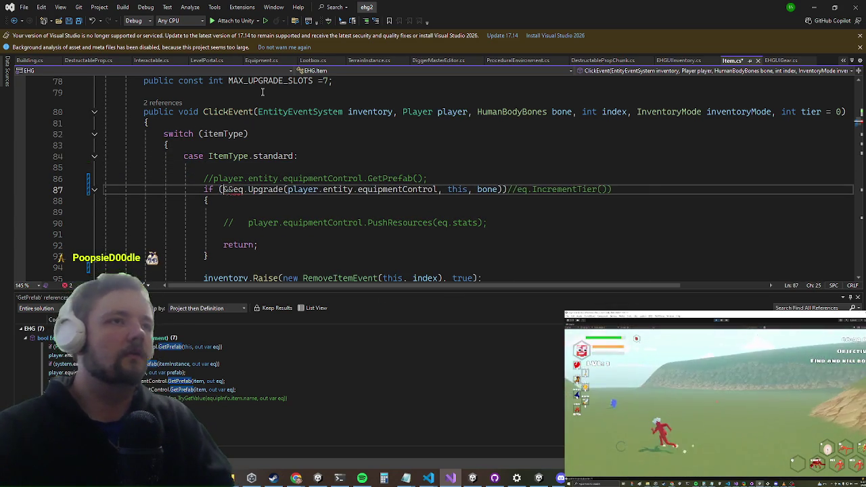
{"action": "key", "text": "ctrl+v"}
{"action": "type", "text": ", out var eq)"}
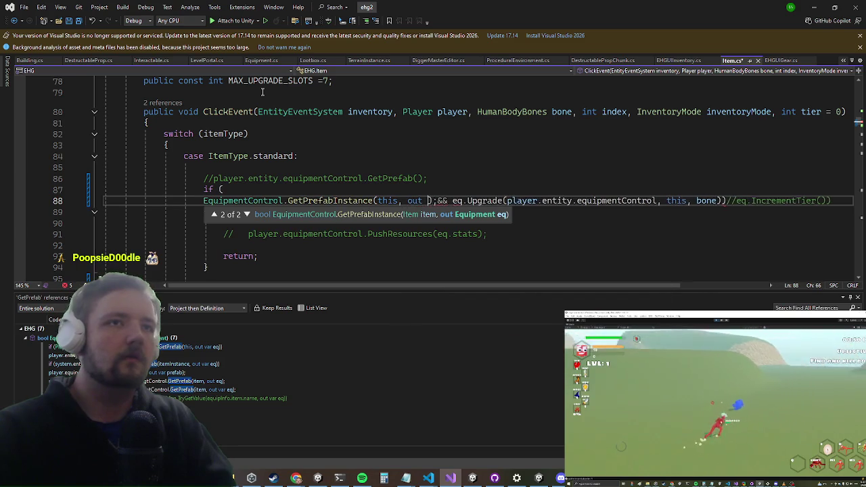
{"action": "key", "text": "BackSpace"}
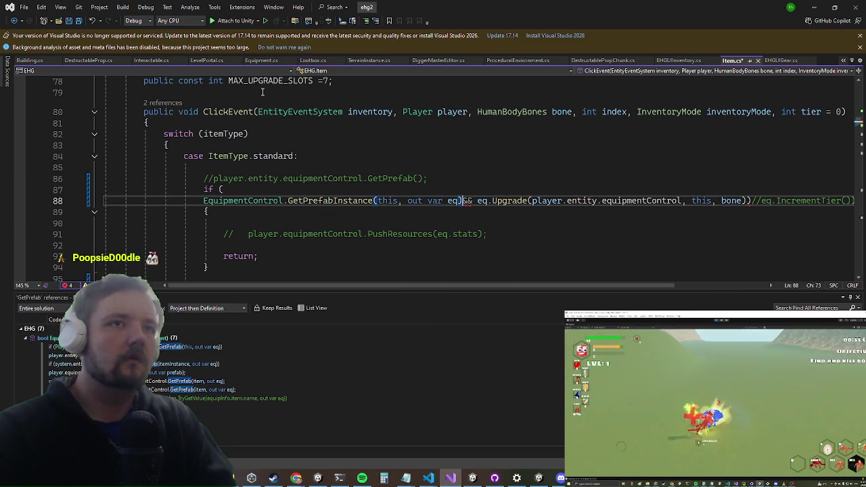
Split the condition so && eq.Upgrade(...) sits on its own indented line
{"action": "key", "text": "Right"}
{"action": "key", "text": "Return"}
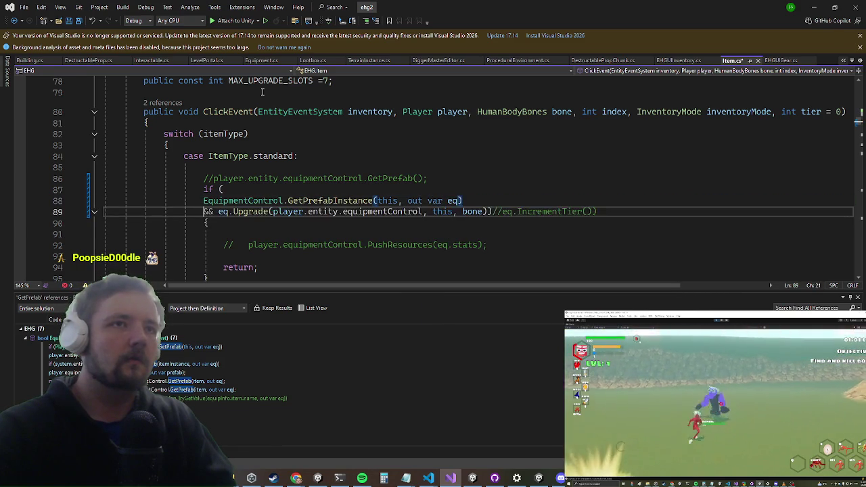
{"action": "key", "text": "Up"}
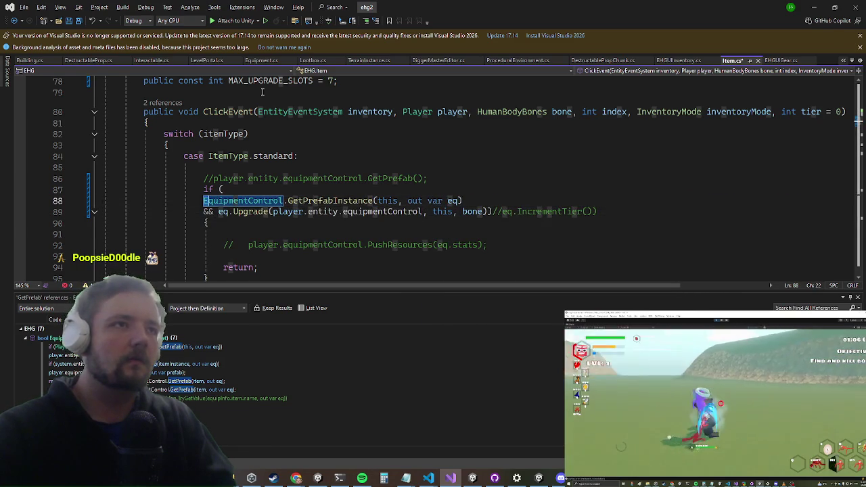
{"action": "key", "text": "shift+Up"}
{"action": "key", "text": "BackSpace"}
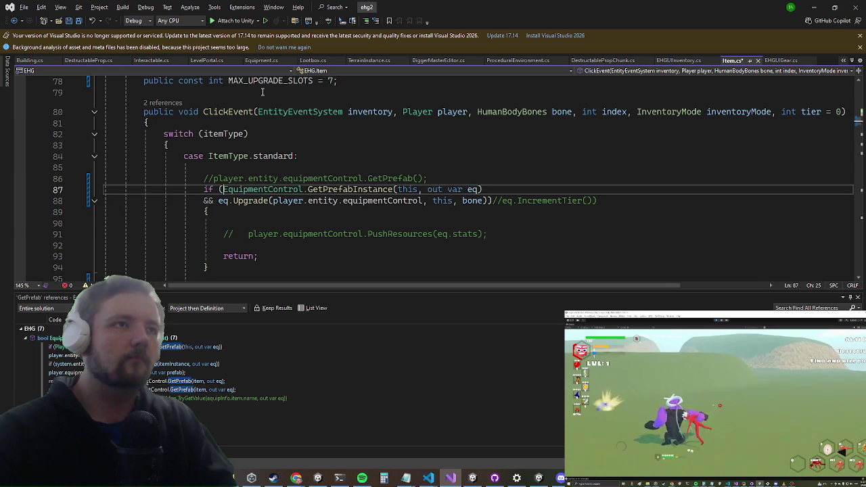
{"action": "key", "text": "Down"}
{"action": "key", "text": "Down"}
{"action": "key", "text": "Down"}
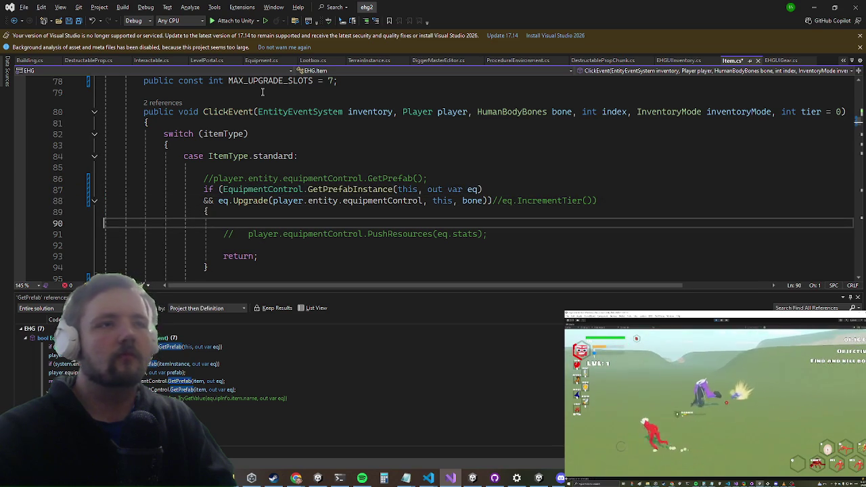
{"action": "key", "text": "Up"}
{"action": "key", "text": "Up"}
{"action": "key", "text": "Right"}
{"action": "key", "text": "Right"}
{"action": "key", "text": "Right"}
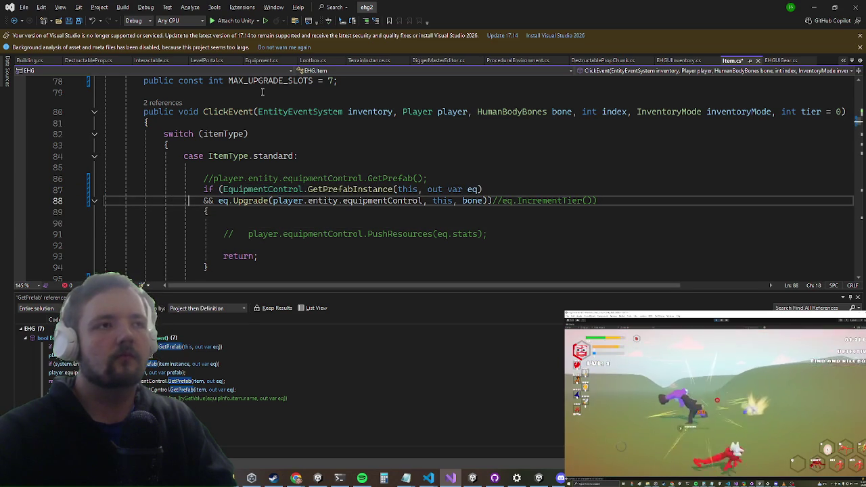
{"action": "key", "text": "Tab"}
{"action": "key", "text": "Up"}
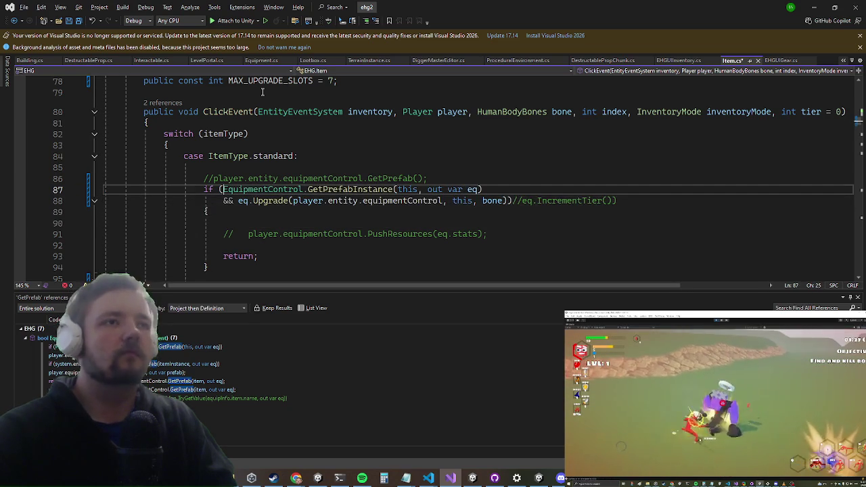
{"action": "key", "text": "alt+Tab"}
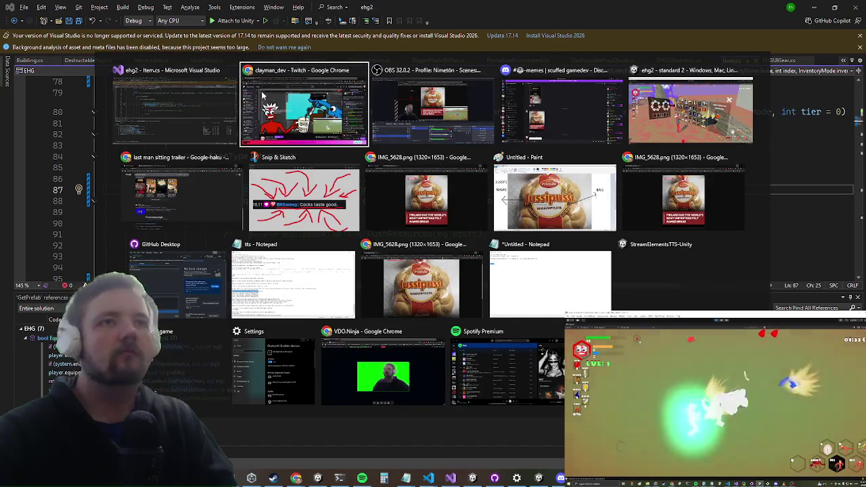
Switch to Unity and equip the green chestplate, raising health from 110 to 120
{"action": "key", "text": "alt+Tab"}
{"action": "key", "text": "Tab"}
{"action": "key", "text": "Tab"}
{"action": "key", "text": "Tab"}
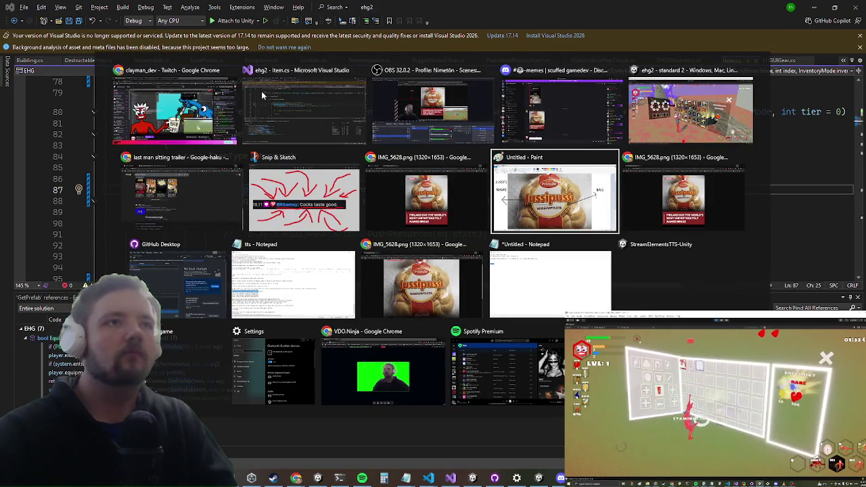
{"action": "key", "text": "Up"}
{"action": "key", "text": "Right"}
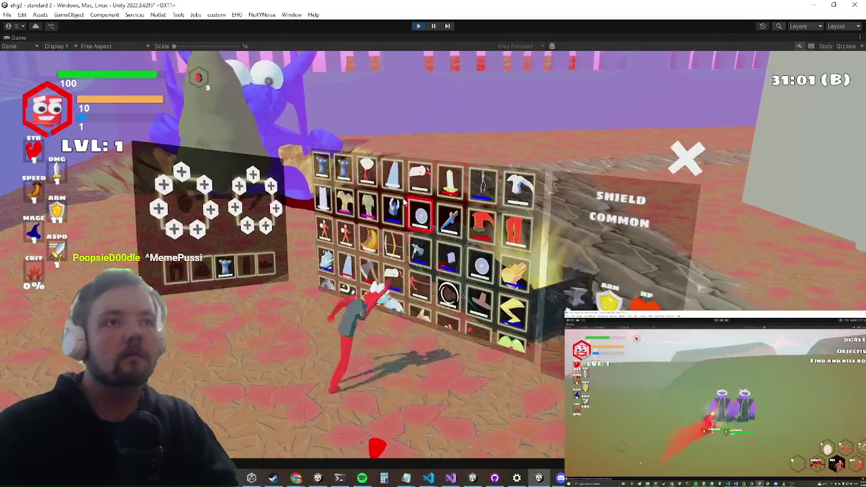
{"action": "left_click", "coordinate": [376, 212]}
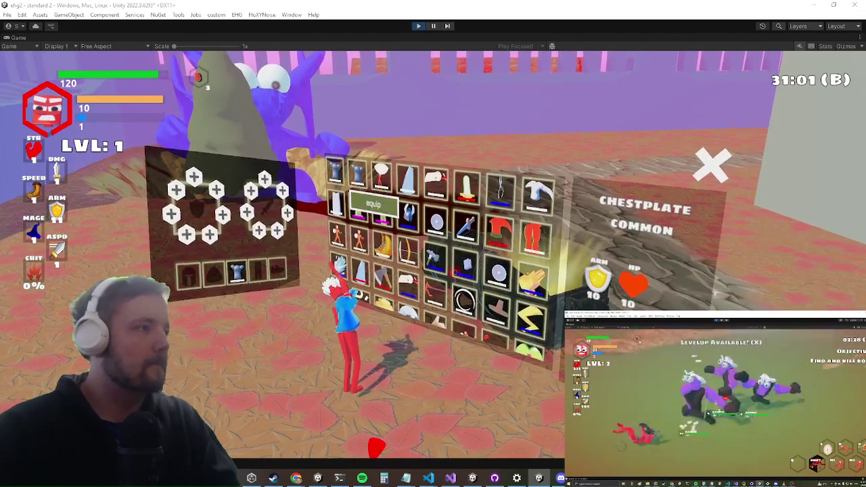
Add 'if (temp.Key != null)' on a new line below the GetPrefabInstance equipment assignment
{"action": "key", "text": "alt+Tab"}
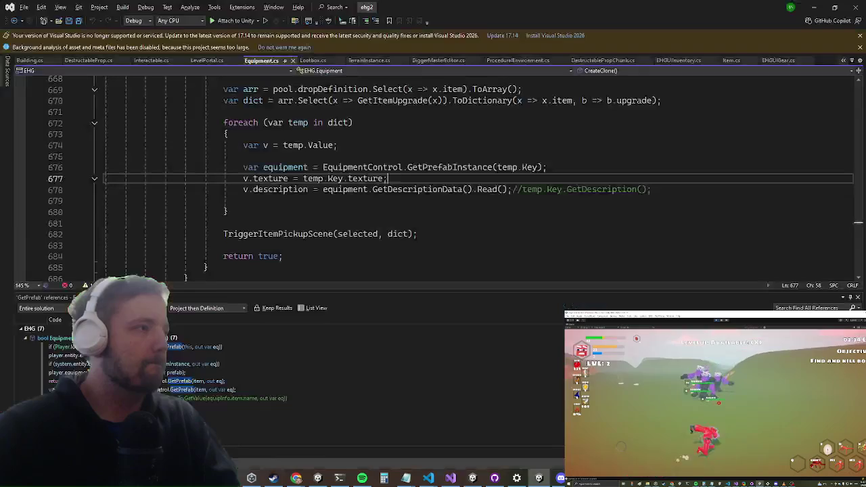
{"action": "scroll", "coordinate": [455, 144], "scroll_direction": "up", "scroll_amount": 1}
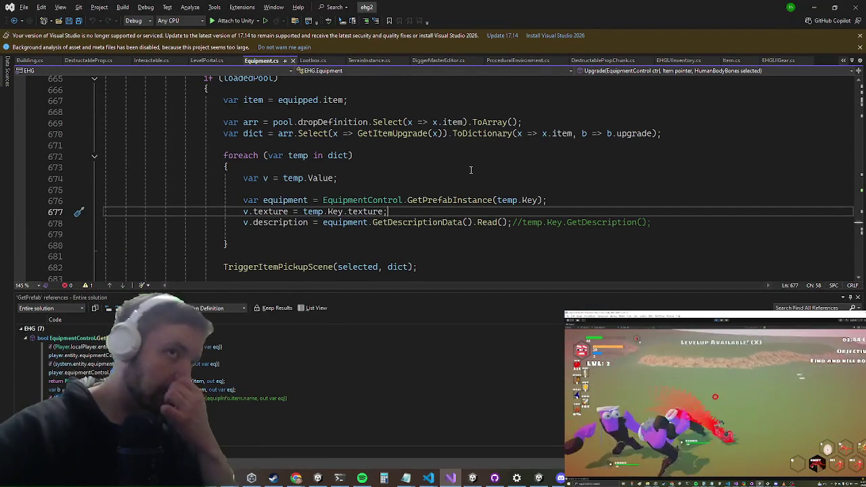
{"action": "left_click", "coordinate": [569, 196]}
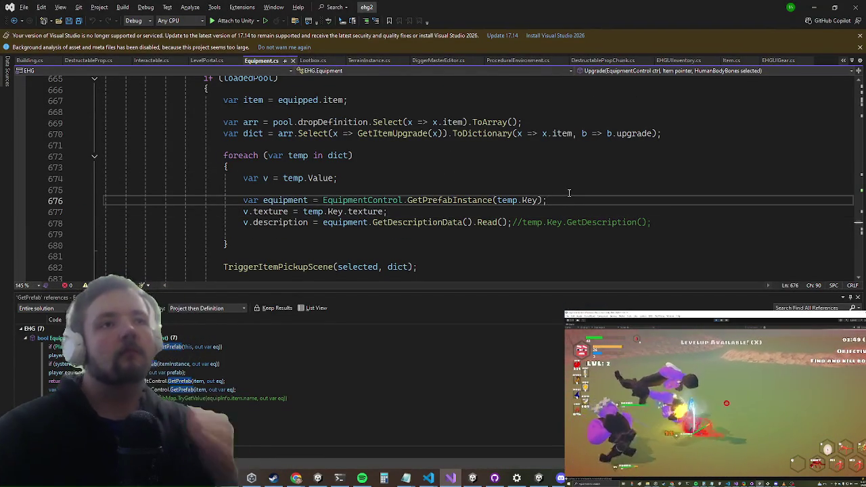
{"action": "key", "text": "Return"}
{"action": "type", "text": "if(temp.ke"}
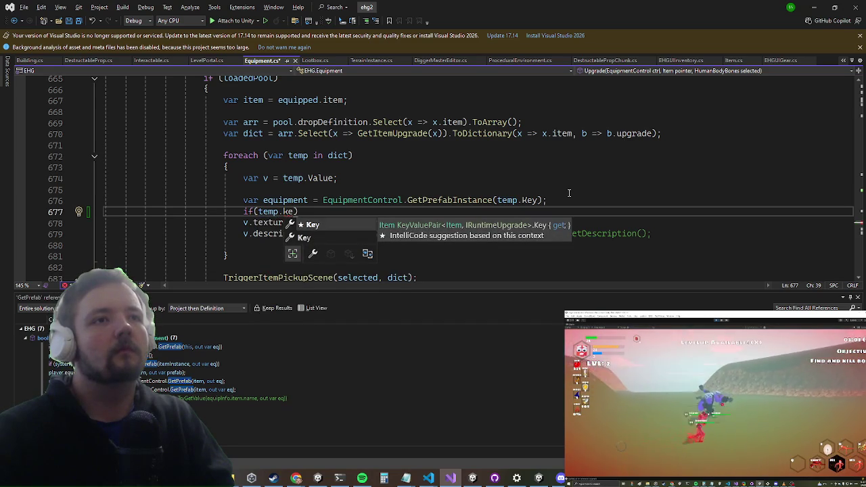
{"action": "key", "text": "Tab"}
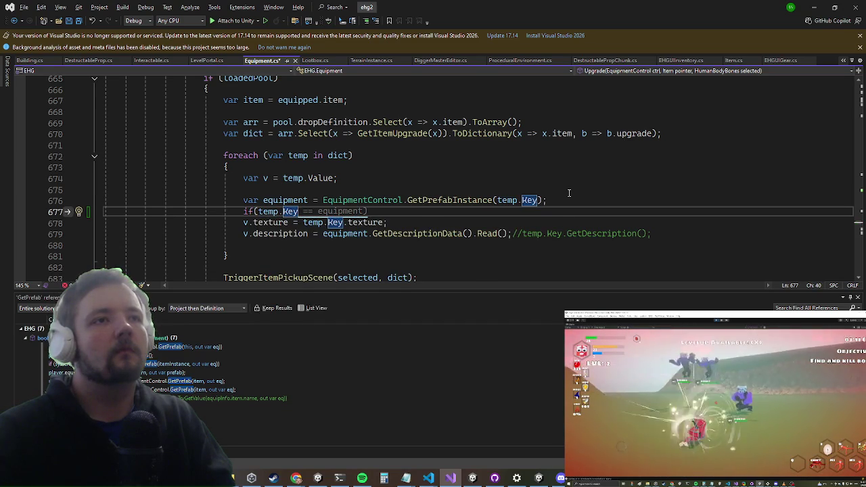
{"action": "type", "text": "!=null) {"}
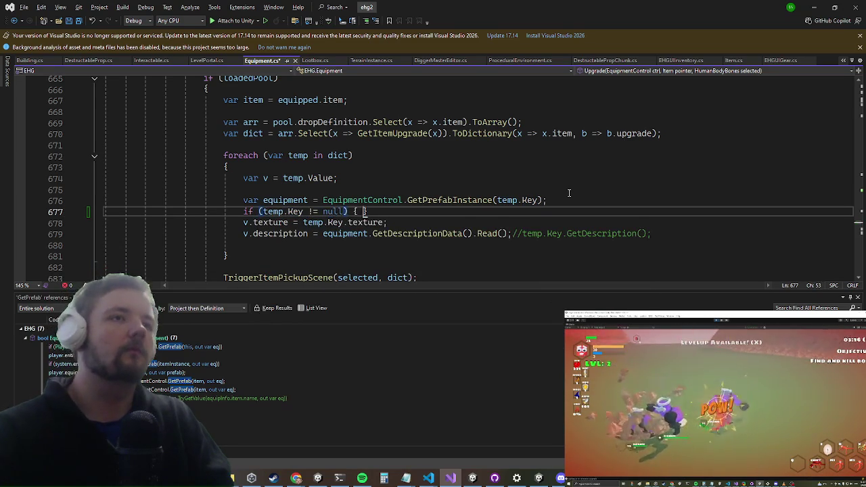
Enclose the texture and description assignments in the if block's braces and save Equipment.cs
{"action": "key", "text": "Delete"}
{"action": "key", "text": "Down"}
{"action": "key", "text": "Down"}
{"action": "key", "text": "End"}
{"action": "key", "text": "Return"}
{"action": "type", "text": "}"}
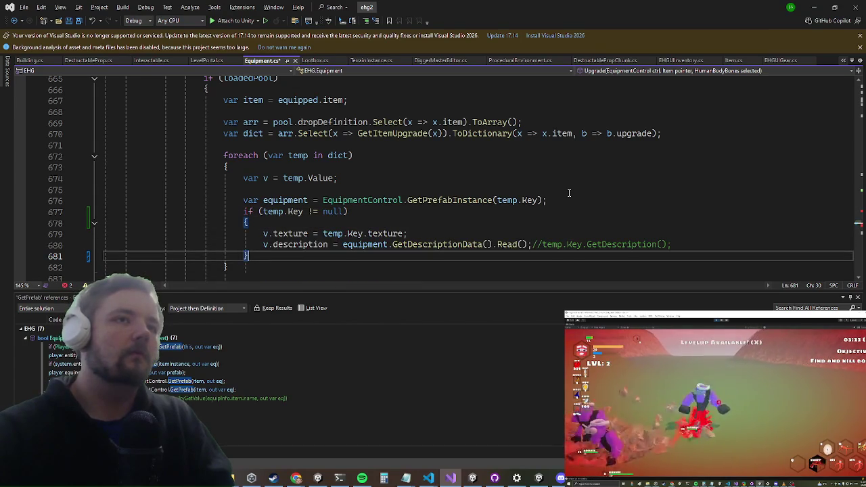
{"action": "key", "text": "Up"}
{"action": "key", "text": "Up"}
{"action": "key", "text": "Up"}
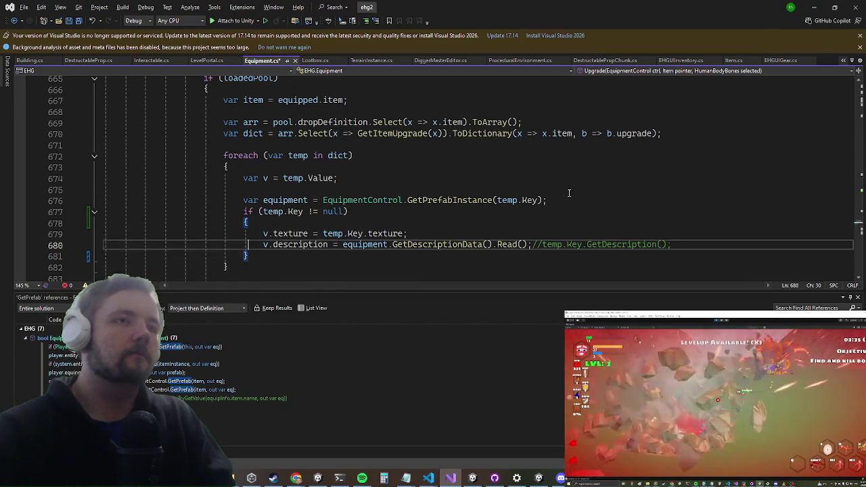
{"action": "key", "text": "ctrl+s"}
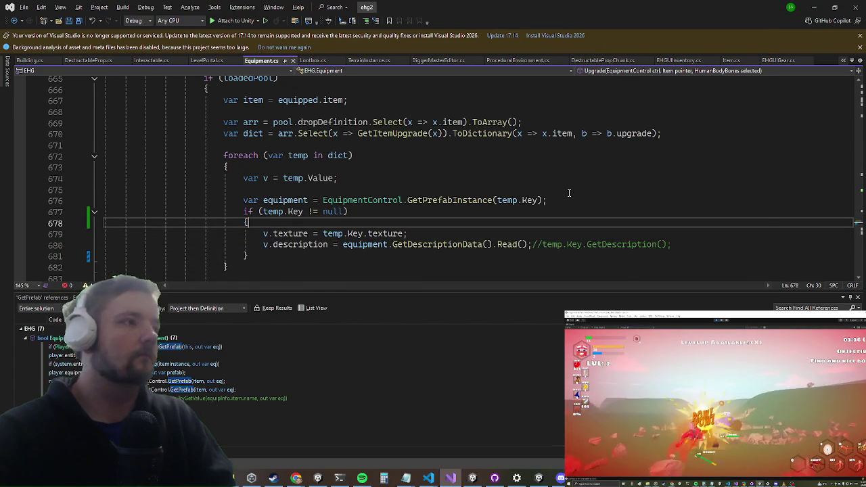
{"action": "key", "text": "alt+Tab"}
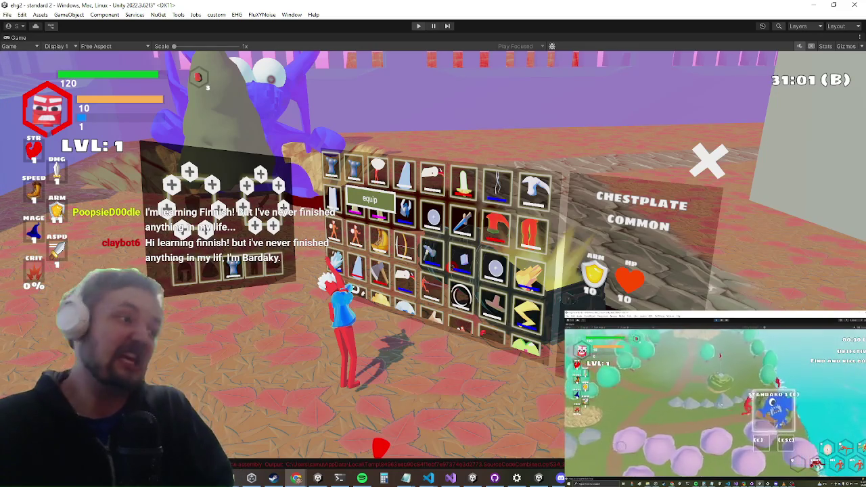
Exit Play mode with Ctrl+P and let Unity recompile the edited scripts
{"action": "key", "text": "ctrl+p"}
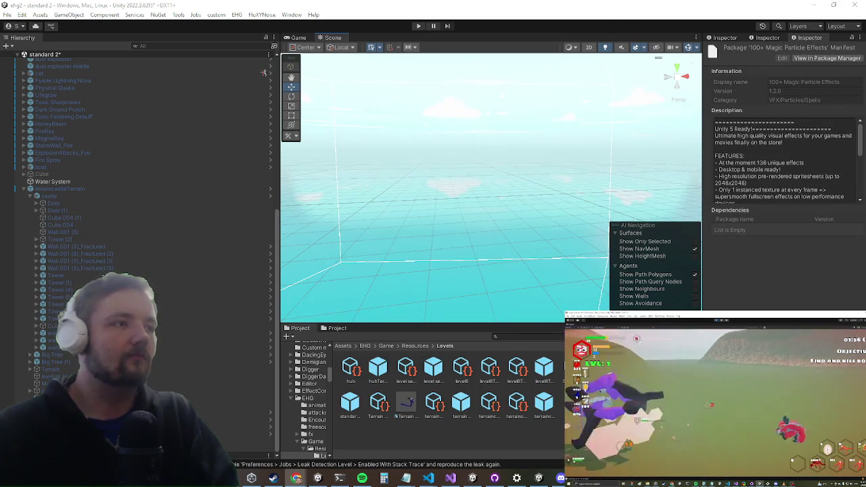
Restart the game in Play mode with the Game view maximized
{"action": "left_click", "coordinate": [416, 25]}
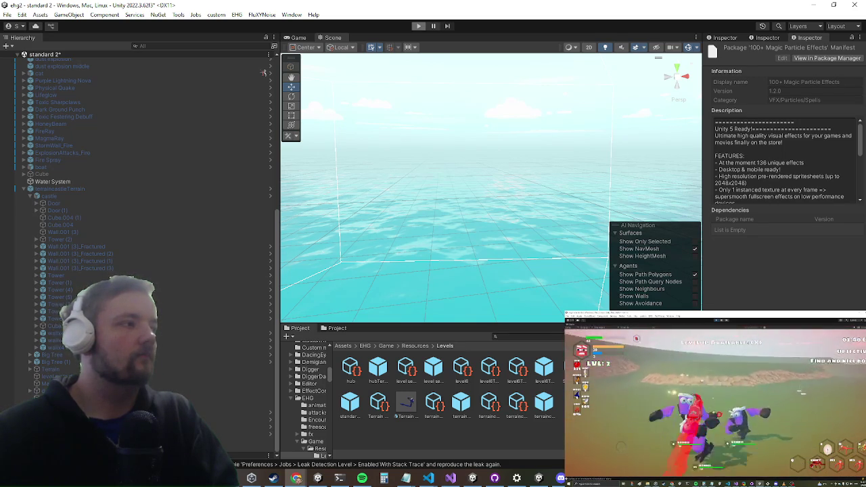
{"action": "key", "text": "ctrl+p"}
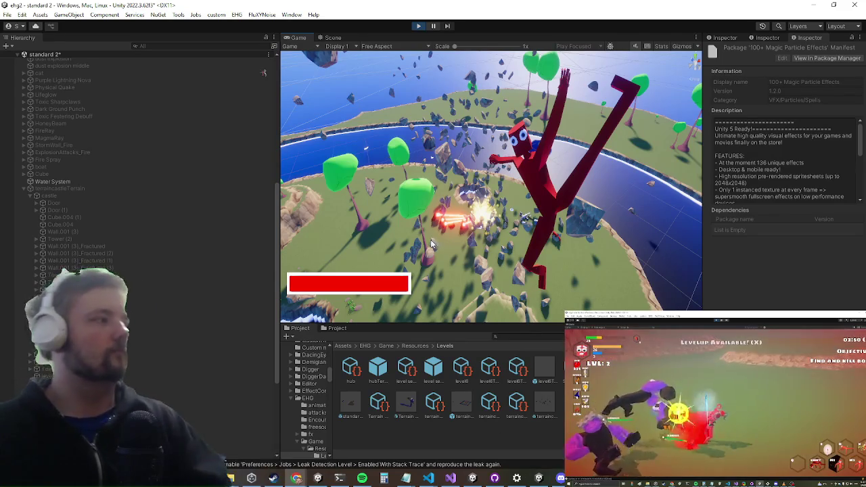
{"action": "key", "text": "shift+space"}
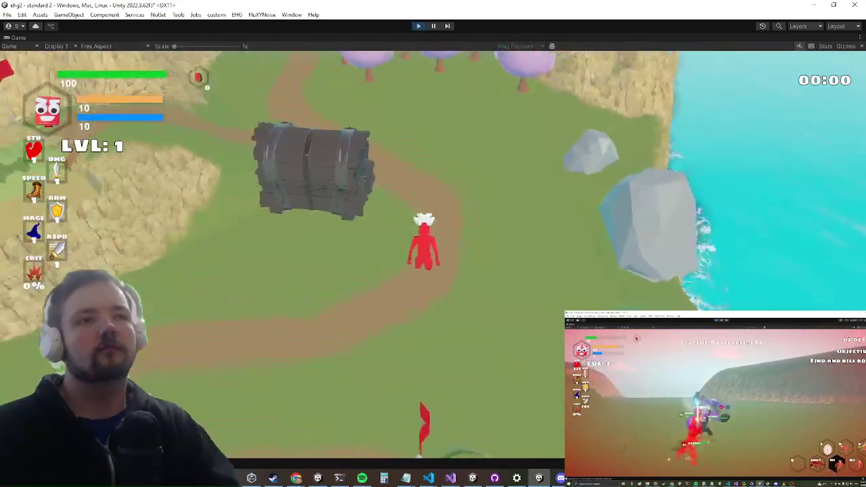
Run the character through the portal to the castle courtyard chest and open it
{"action": "key", "text": "w"}
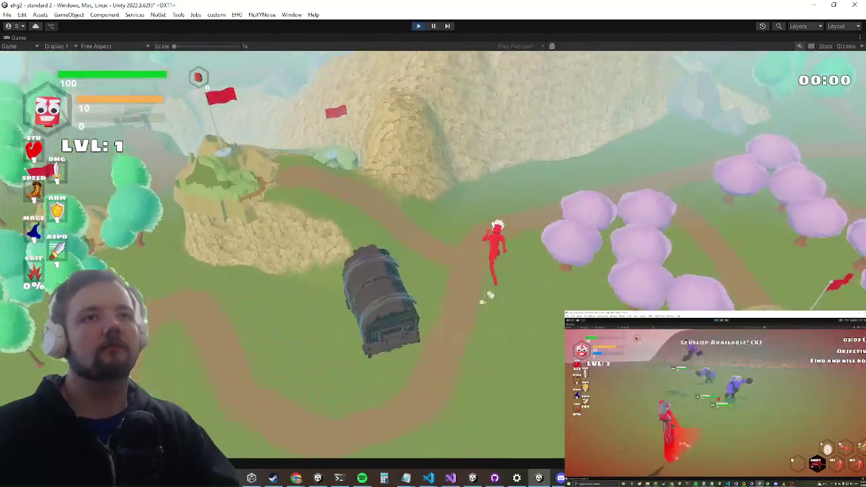
{"action": "key", "text": "w"}
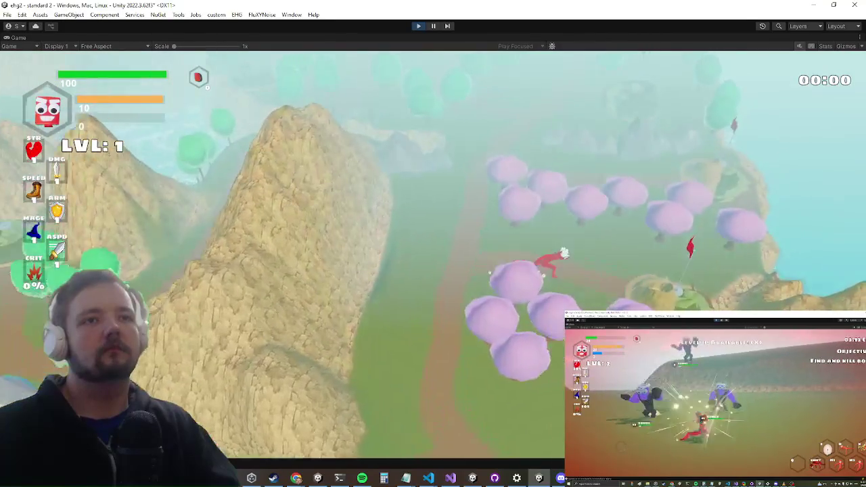
{"action": "key", "text": "e"}
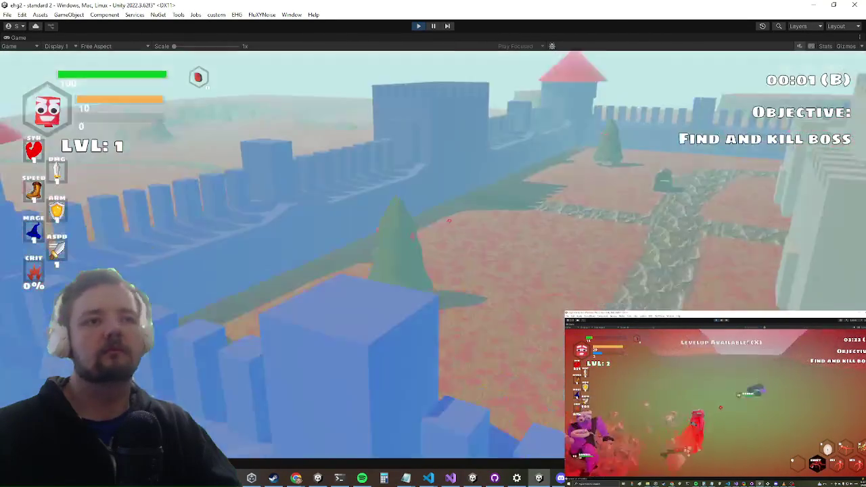
{"action": "key", "text": "w"}
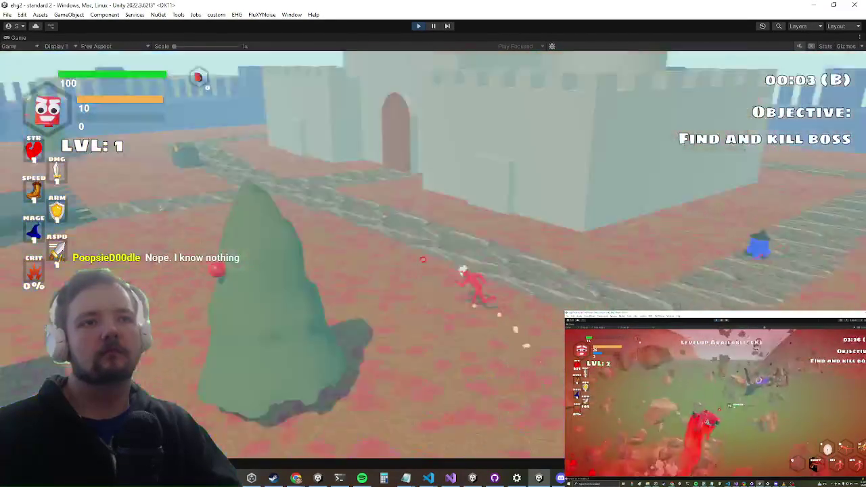
{"action": "key", "text": "a"}
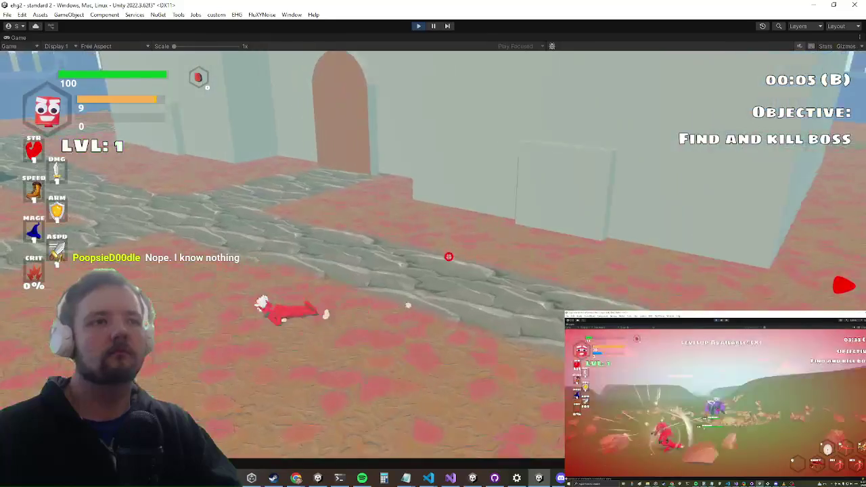
{"action": "key", "text": "w"}
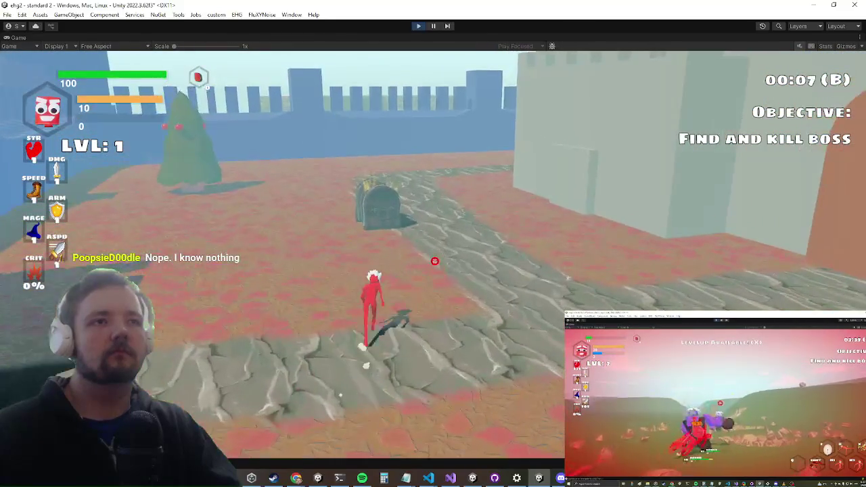
{"action": "key", "text": "e"}
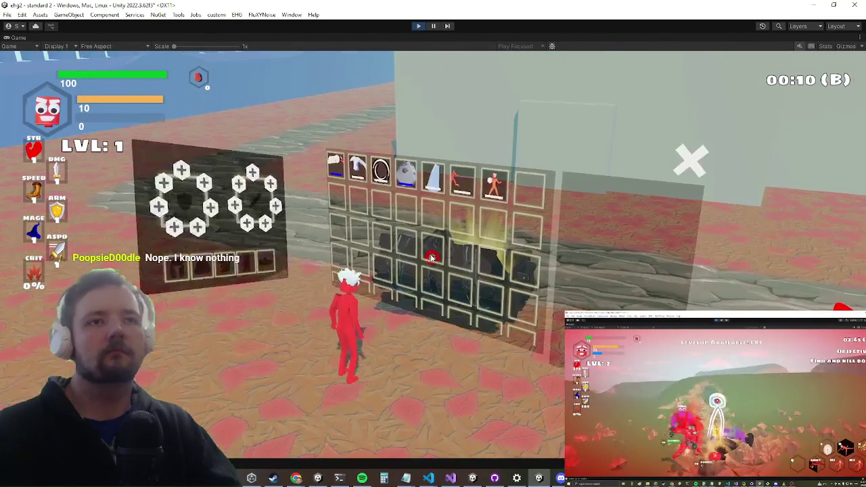
Close the loot window and freeze enemies with the pauseai console command
{"action": "key", "text": "e"}
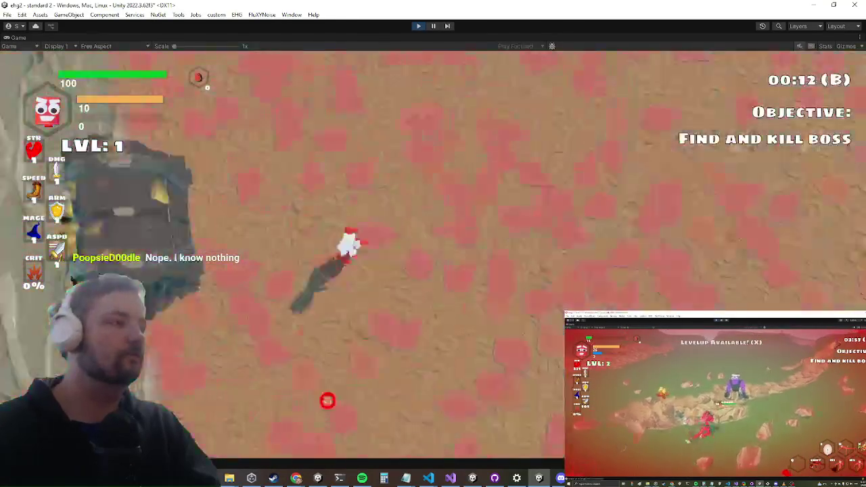
{"action": "key", "text": "Escape"}
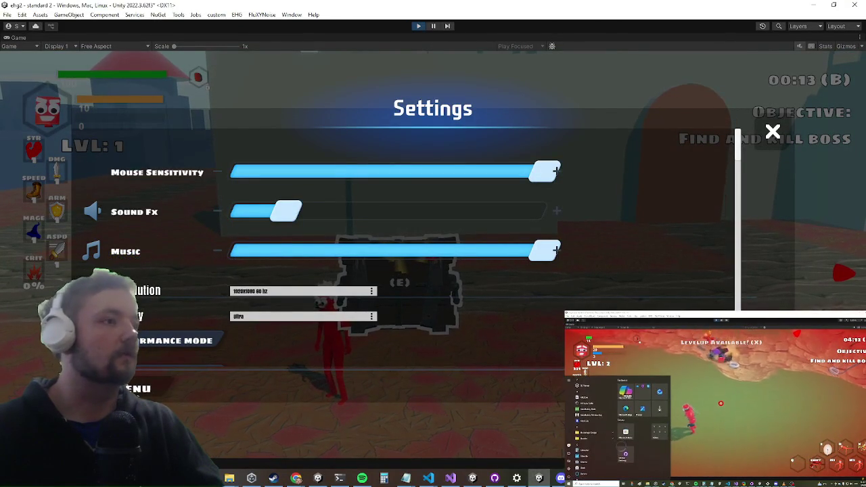
{"action": "key", "text": "Escape"}
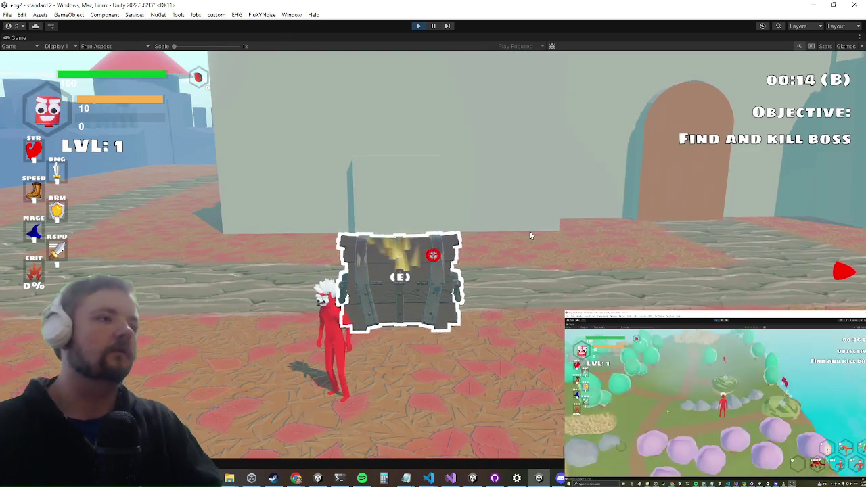
{"action": "key", "text": "grave"}
{"action": "type", "text": "pauseai"}
{"action": "key", "text": "Return"}
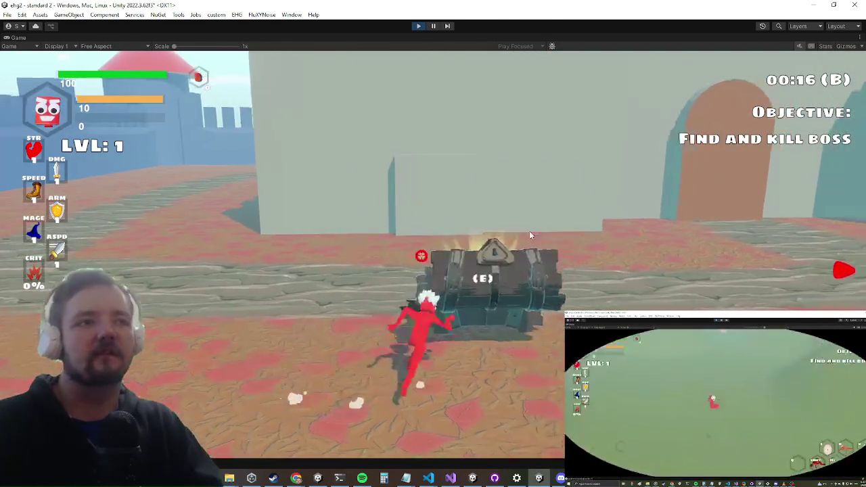
Open and close the nearby chest, then run the 'in' console command
{"action": "key", "text": "e"}
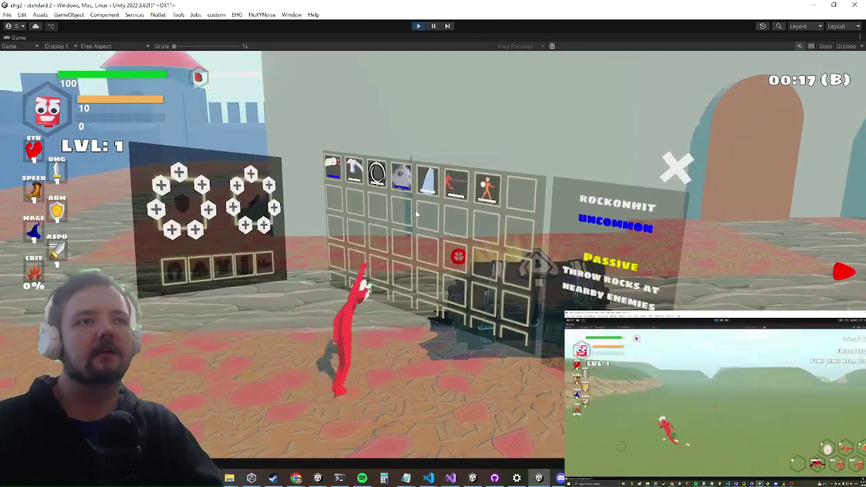
{"action": "key", "text": "e"}
{"action": "key", "text": "grave"}
{"action": "type", "text": "in"}
{"action": "key", "text": "Return"}
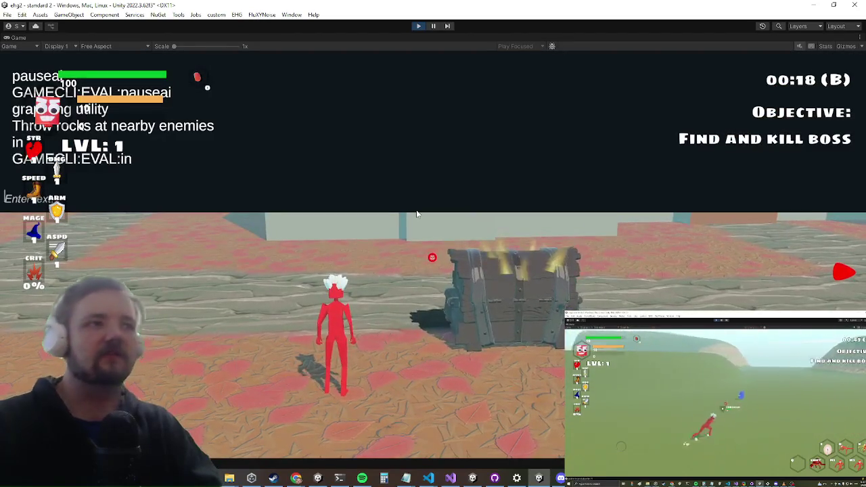
{"action": "key", "text": "grave"}
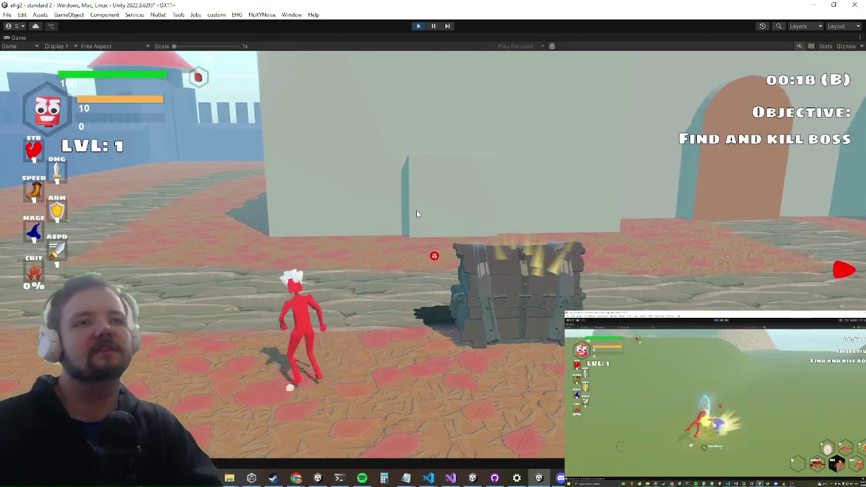
Run to the next chest and equip its blue chestplate, raising health to 130
{"action": "key", "text": "w"}
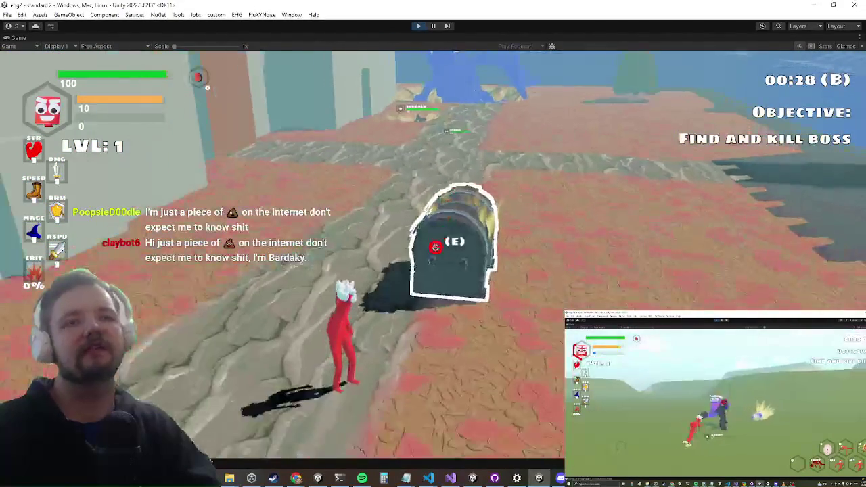
{"action": "key", "text": "e"}
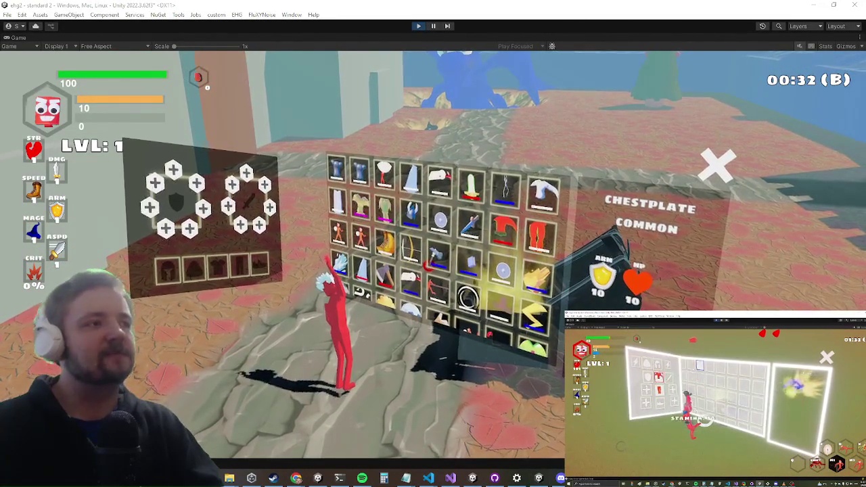
{"action": "left_click", "coordinate": [363, 171]}
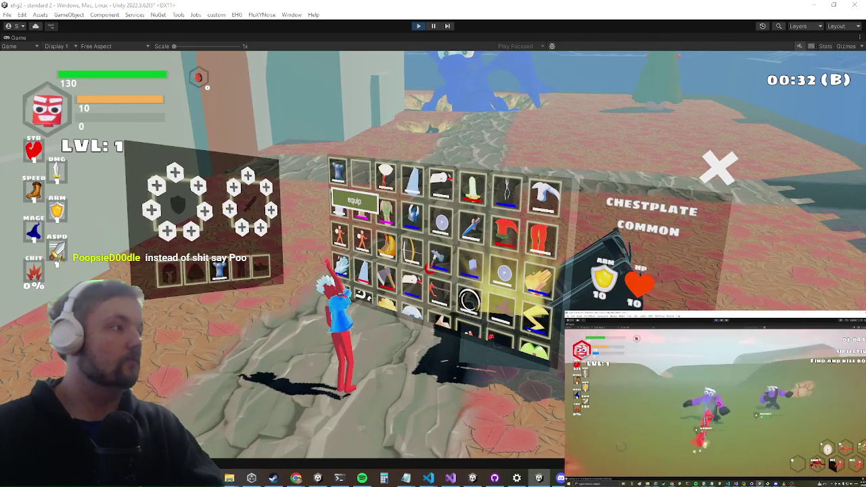
{"action": "key", "text": "alt+Tab"}
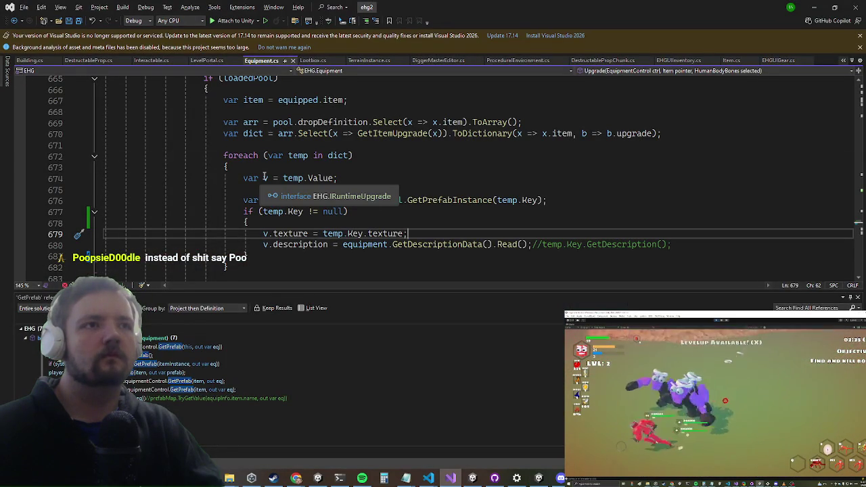
Insert 'if (v == null) continue;' at line 675 and save Equipment.cs
{"action": "left_click", "coordinate": [262, 190]}
{"action": "type", "text": "if(v"}
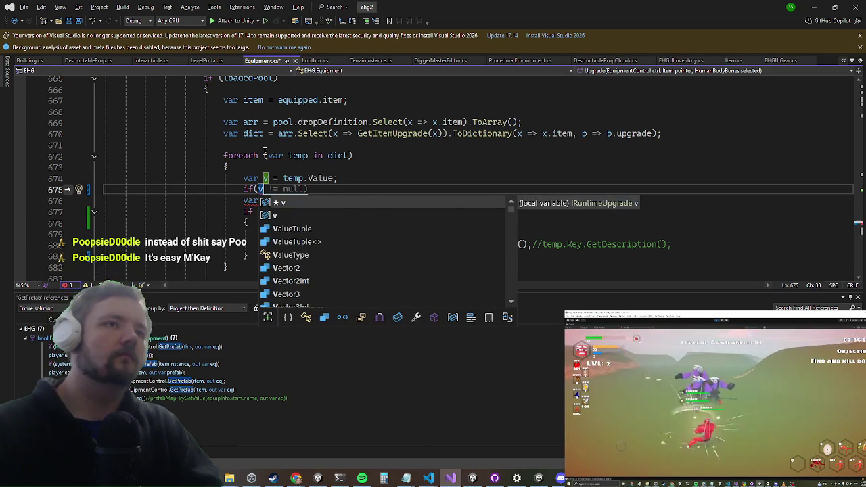
{"action": "type", "text": "==null)"}
{"action": "key", "text": "Return"}
{"action": "type", "text": "continue;"}
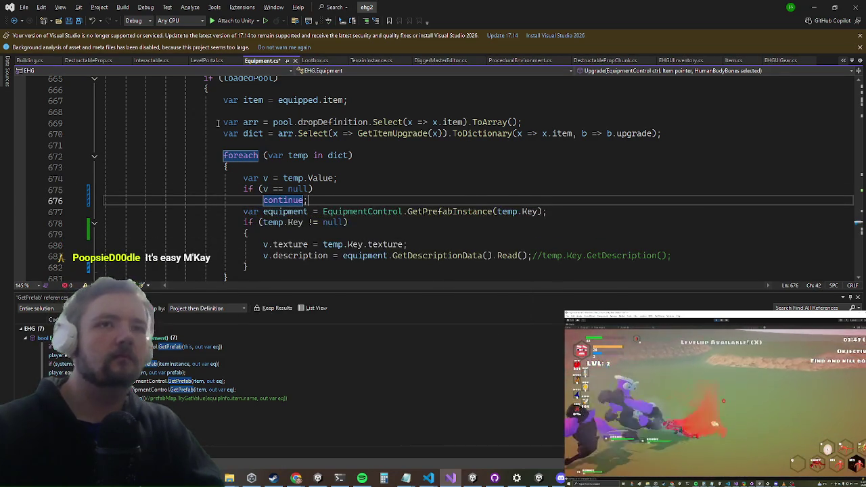
{"action": "key", "text": "ctrl+s"}
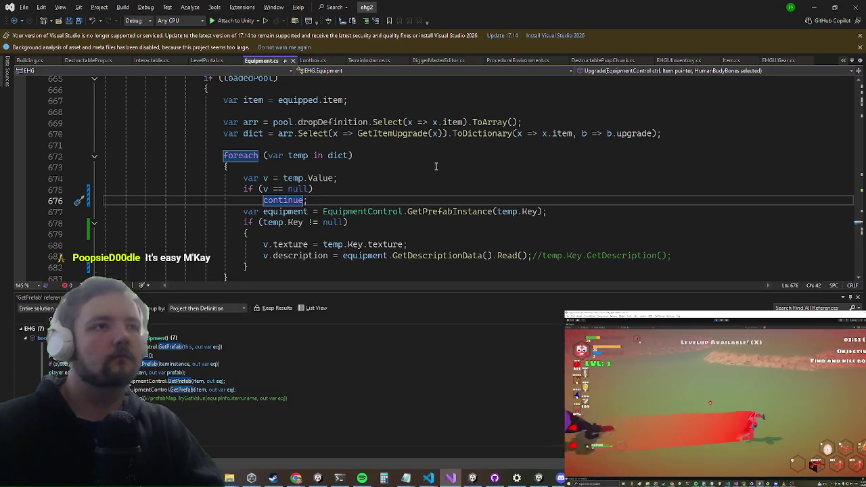
Change line 678's condition to 'equipment != null && temp.Key != null', save, and return to the game
{"action": "left_click", "coordinate": [261, 222]}
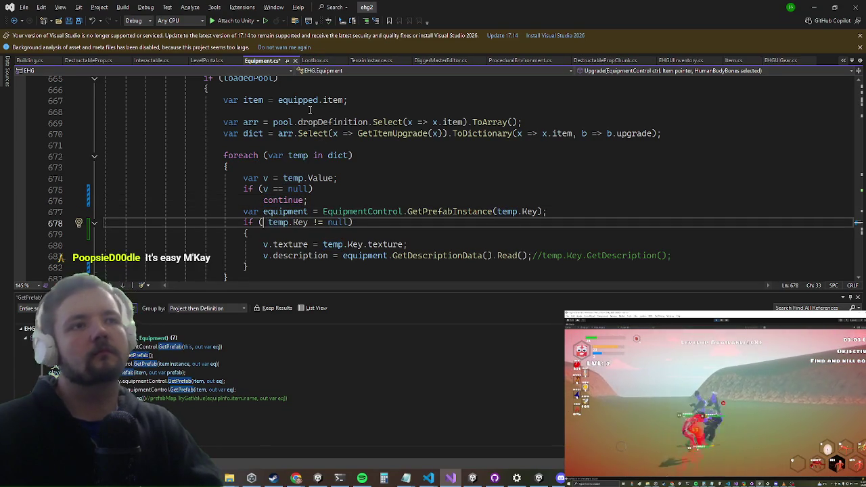
{"action": "type", "text": "quals&&"}
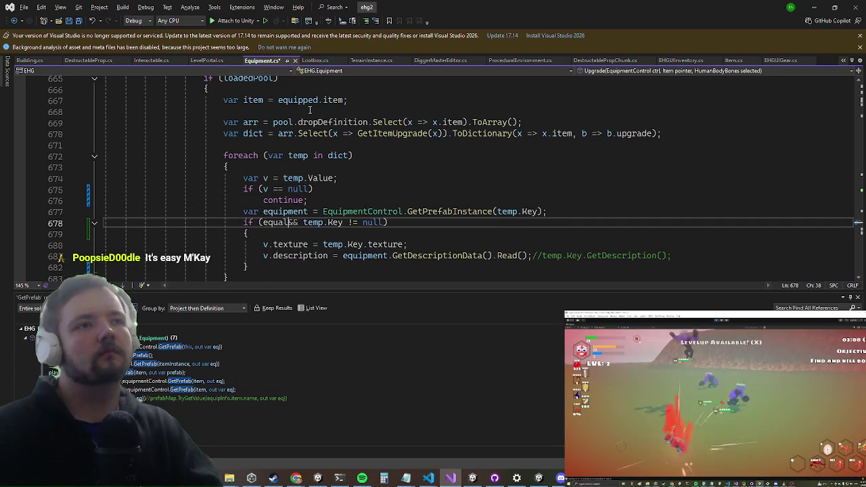
{"action": "type", "text": "equipment"}
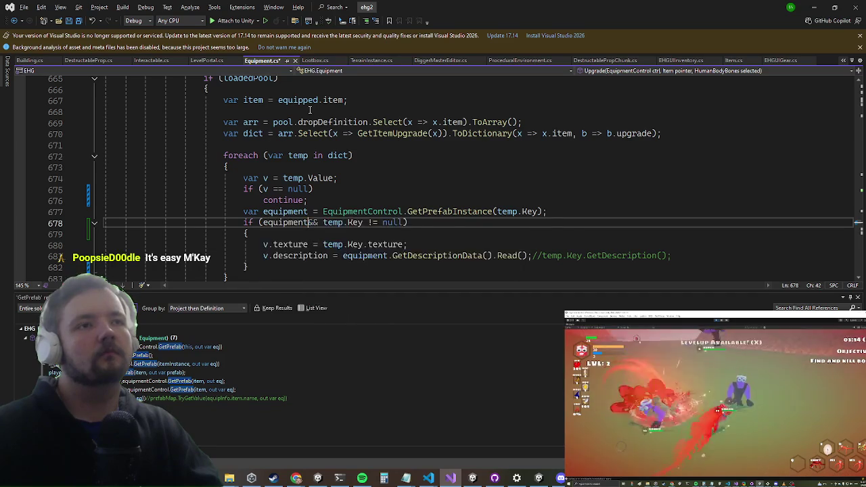
{"action": "type", "text": " null"}
{"action": "key", "text": "ctrl+s"}
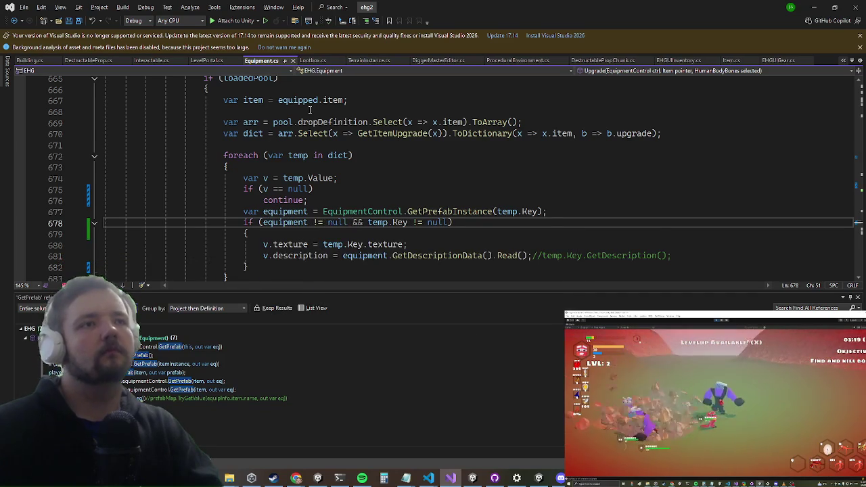
{"action": "left_click", "coordinate": [822, 6]}
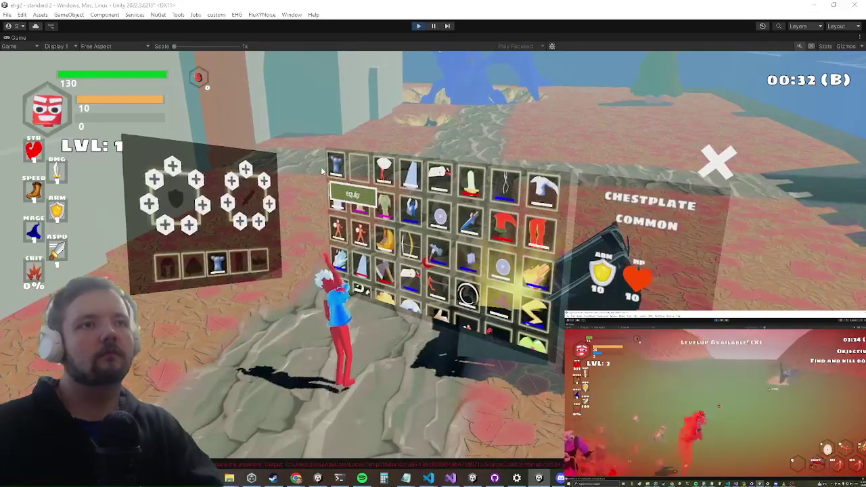
{"action": "left_click", "coordinate": [440, 224]}
{"action": "left_click", "coordinate": [335, 201]}
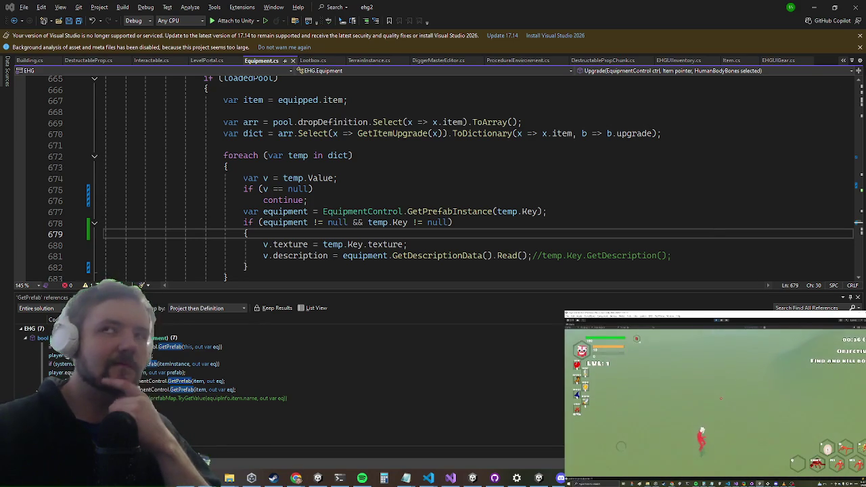
{"action": "left_click", "coordinate": [817, 5]}
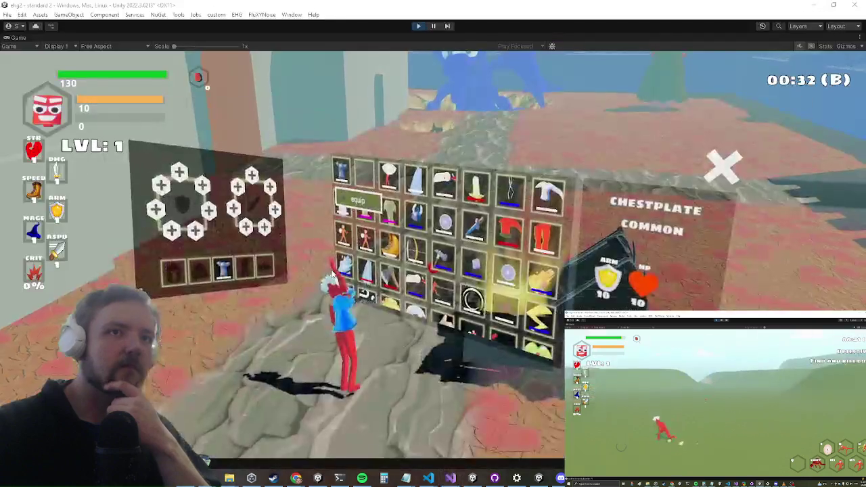